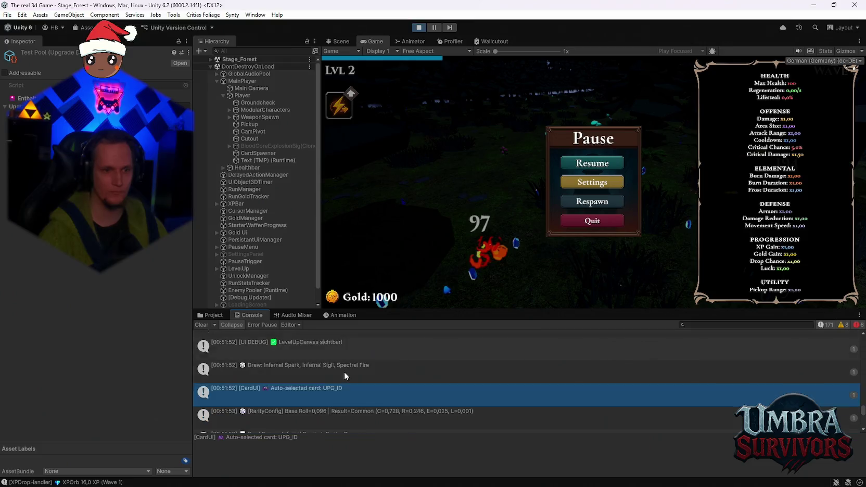
Step: Select the NullReferenceException entry in the Console to view its Passive_Funke.ApplyToInventory stack trace
scroll(381, 379, up, 2)
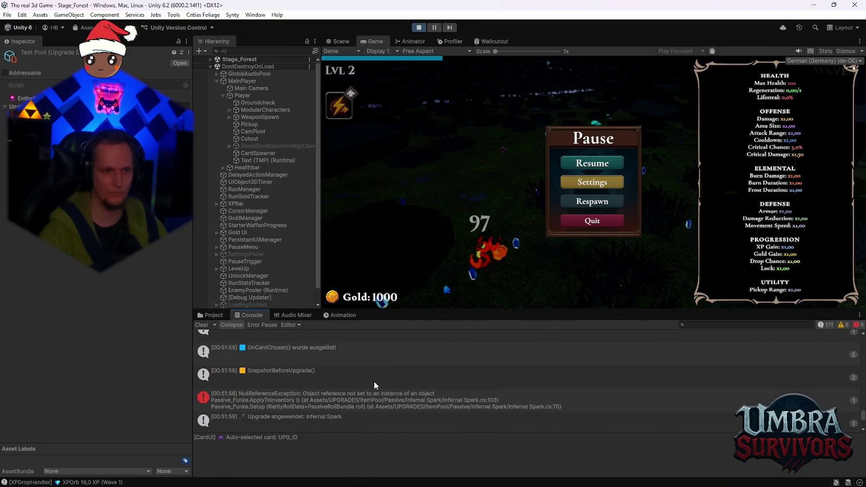
click(345, 403)
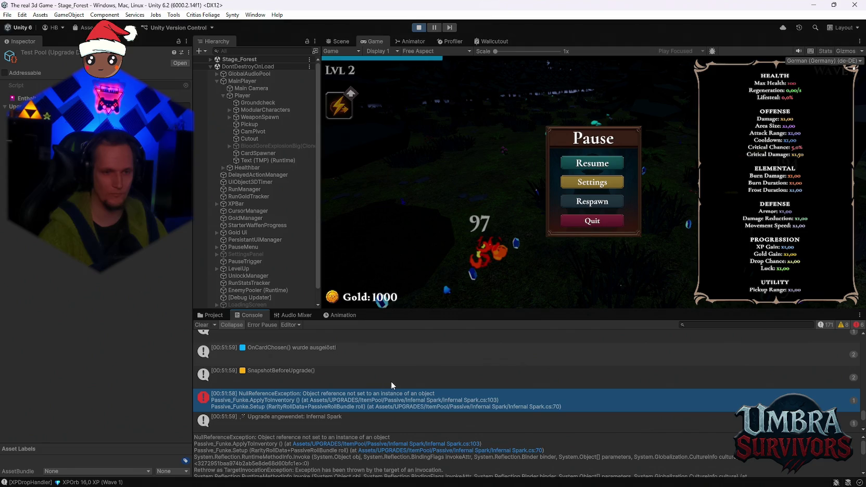
scroll(404, 377, down, 5)
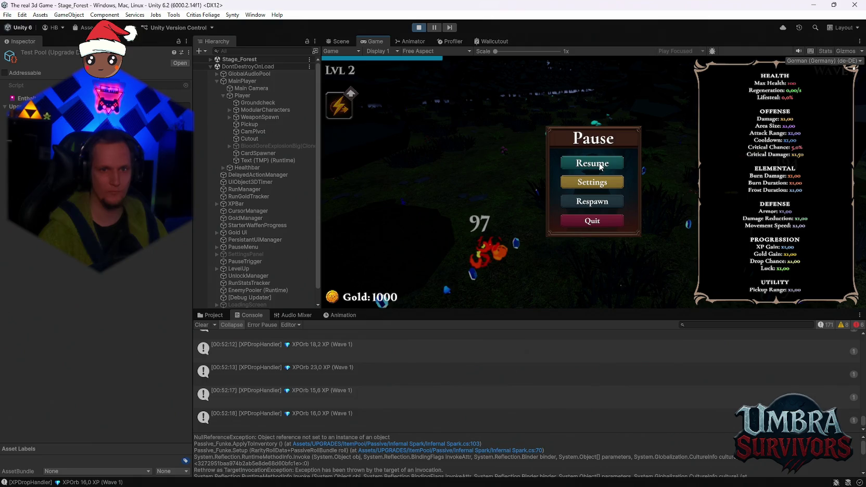
Step: Resume the forest run and pick upgrade cards, mostly Infernal Spark, through level 7
click(601, 165)
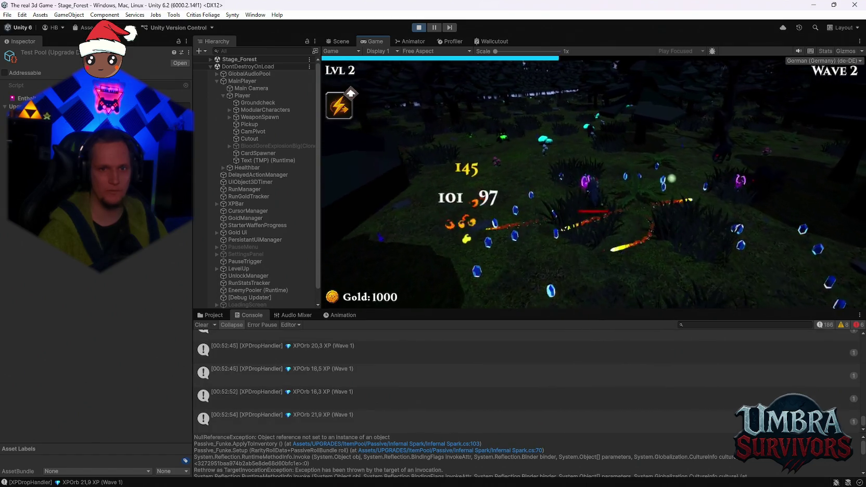
click(583, 207)
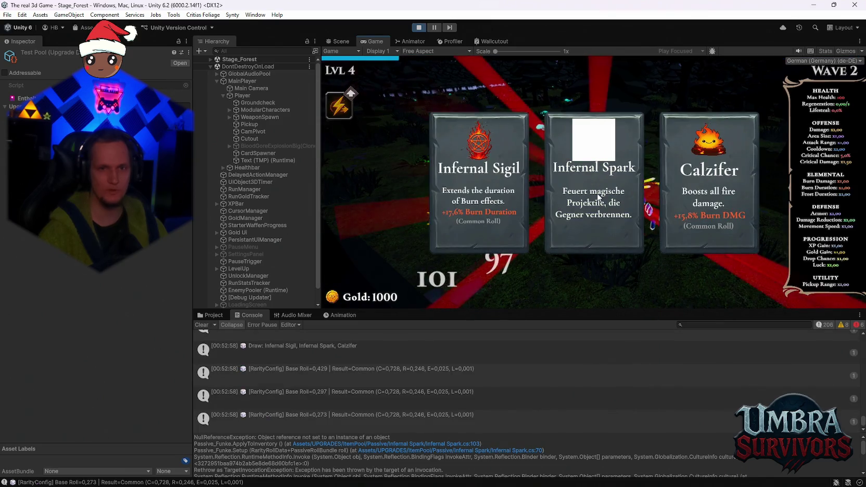
click(588, 191)
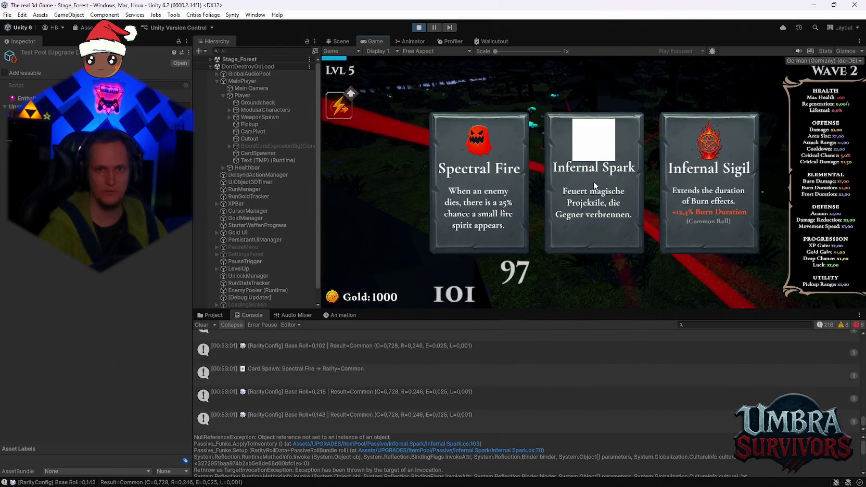
click(594, 181)
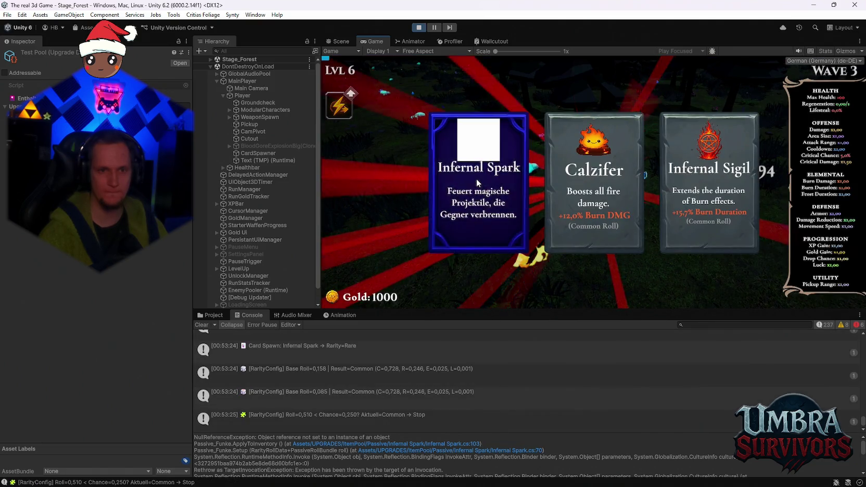
click(476, 178)
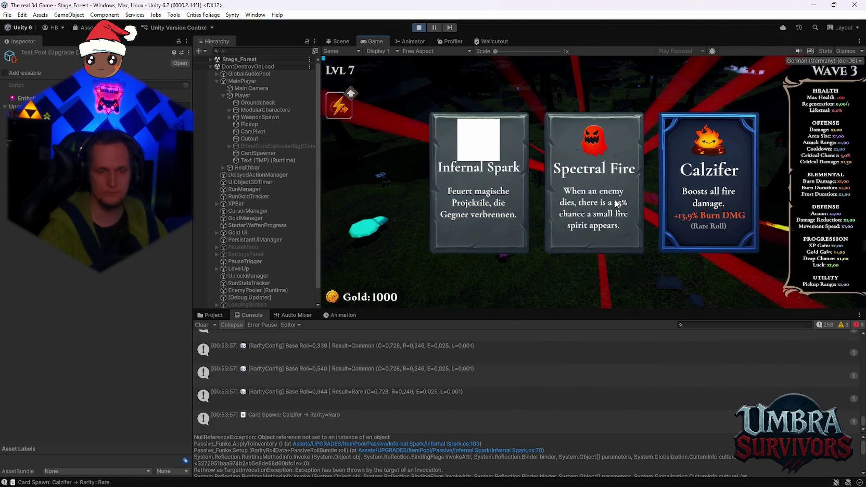
click(618, 203)
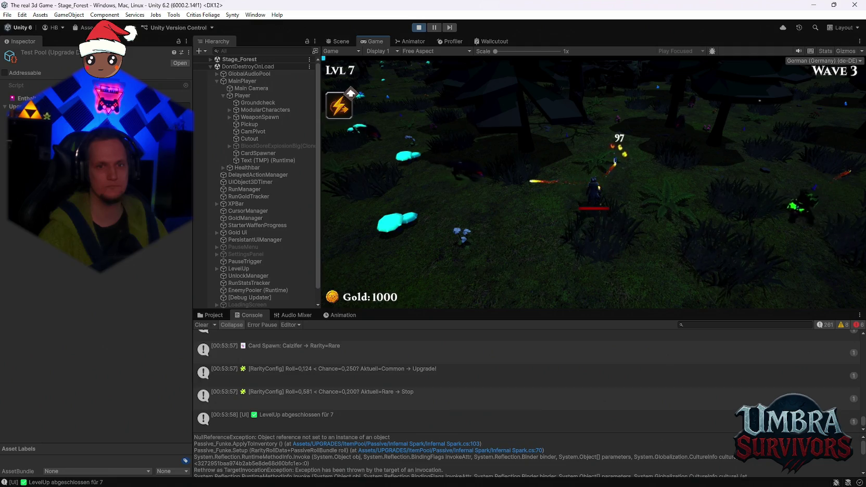
Step: Toggle the game's pause with Escape a few times, then exit Play mode
key(Escape)
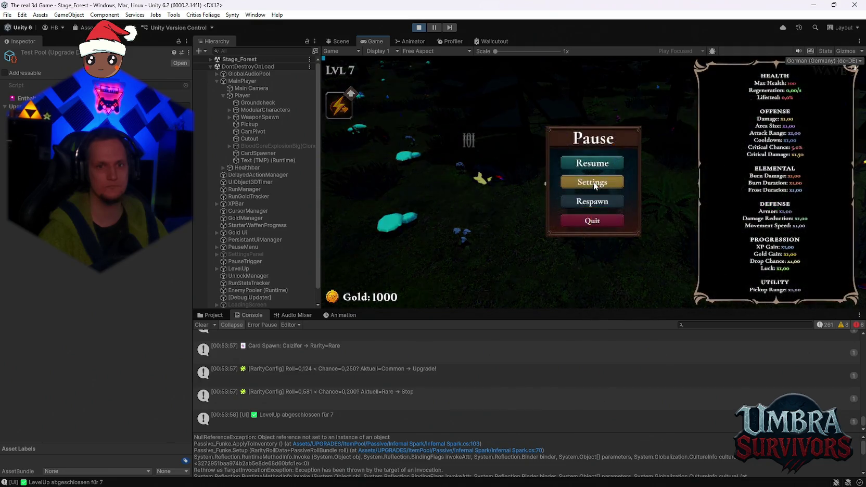
key(Escape)
key(Escape)
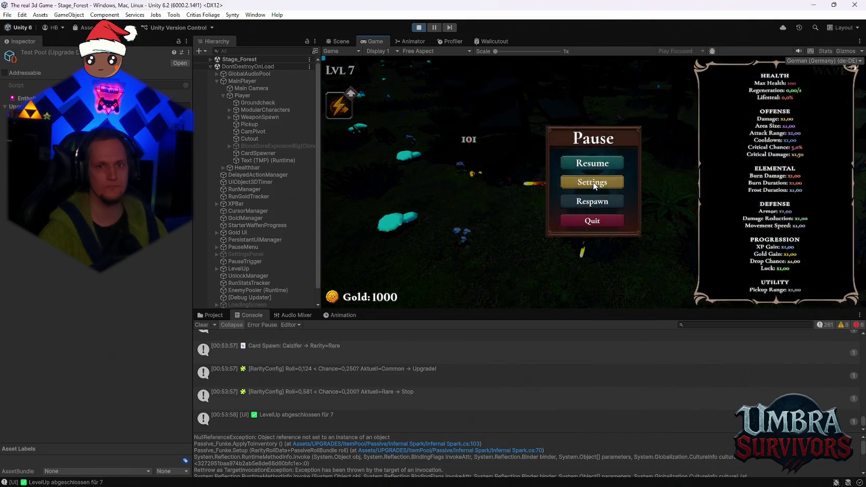
key(Escape)
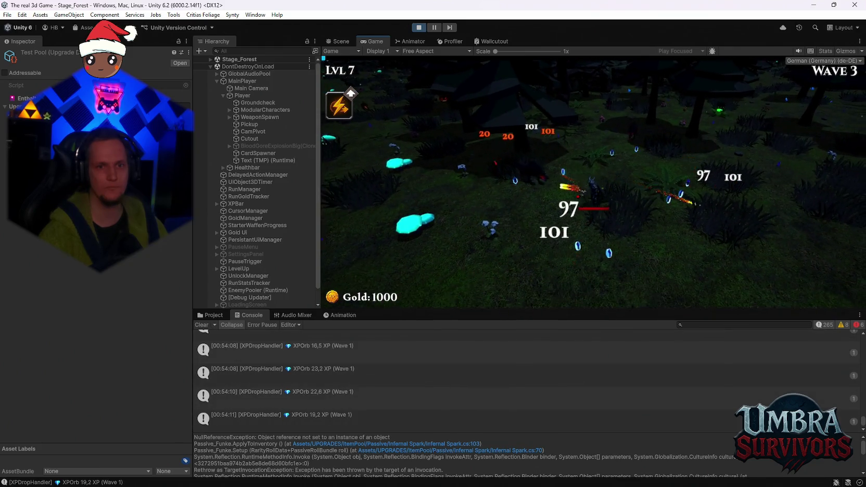
key(Escape)
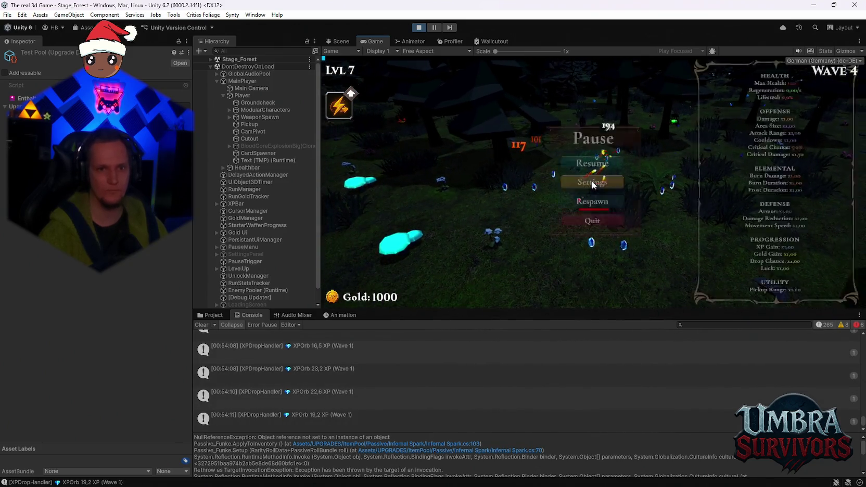
click(418, 27)
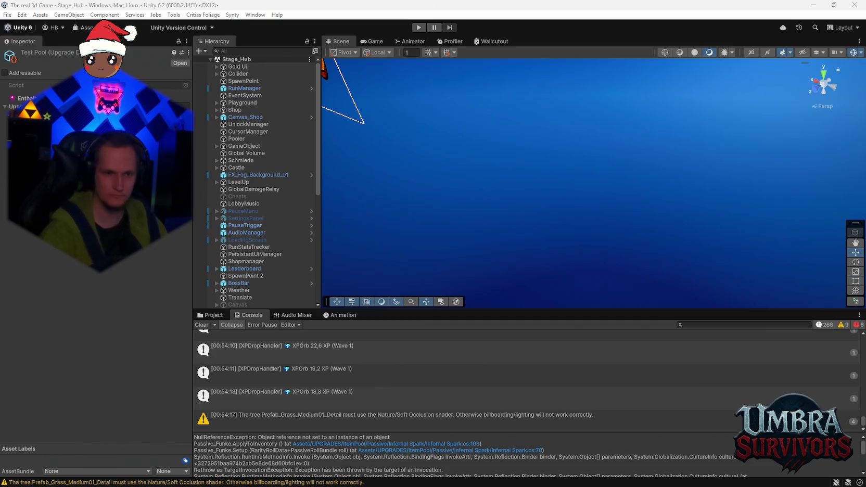
Step: Clear the Console, set Infernal Spark's Arc Height Max to 6, and start Play mode
click(201, 324)
click(211, 315)
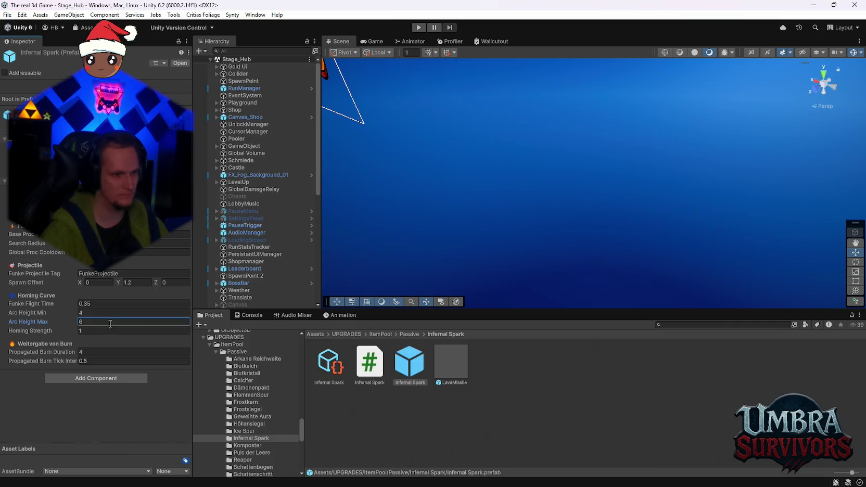
click(417, 28)
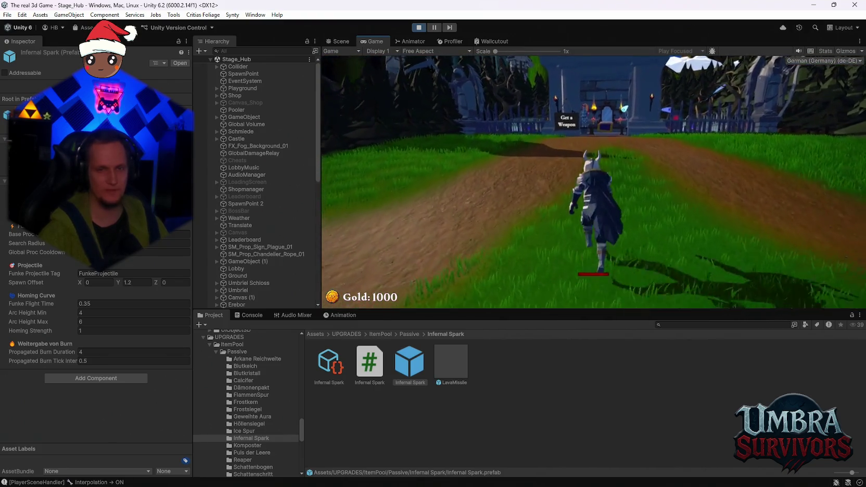
Step: Walk to the weapon book and look over the Infernal Torch entry before closing it
key(w)
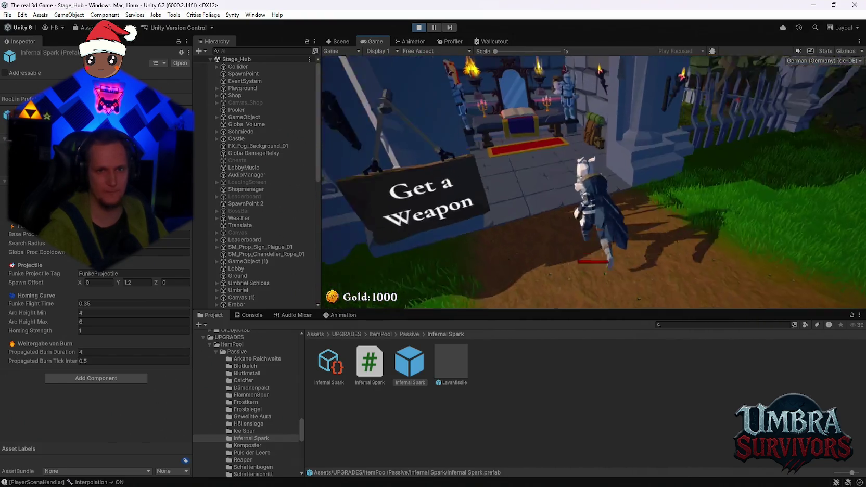
key(e)
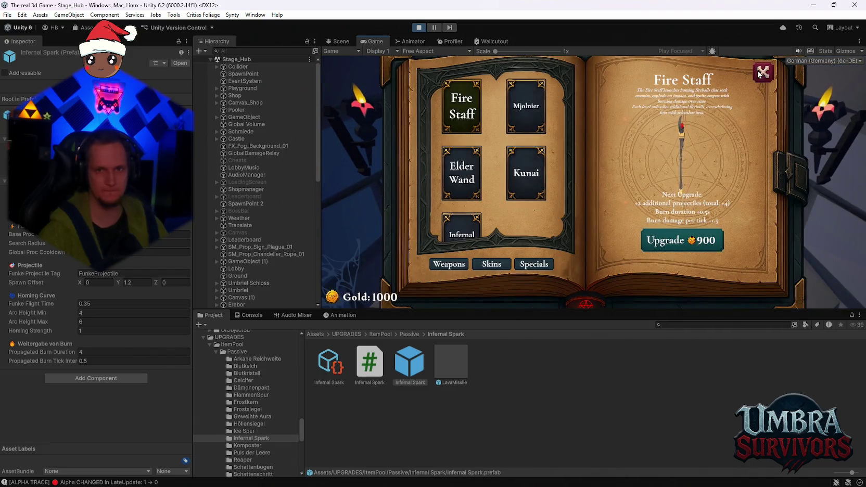
click(763, 72)
key(e)
click(463, 238)
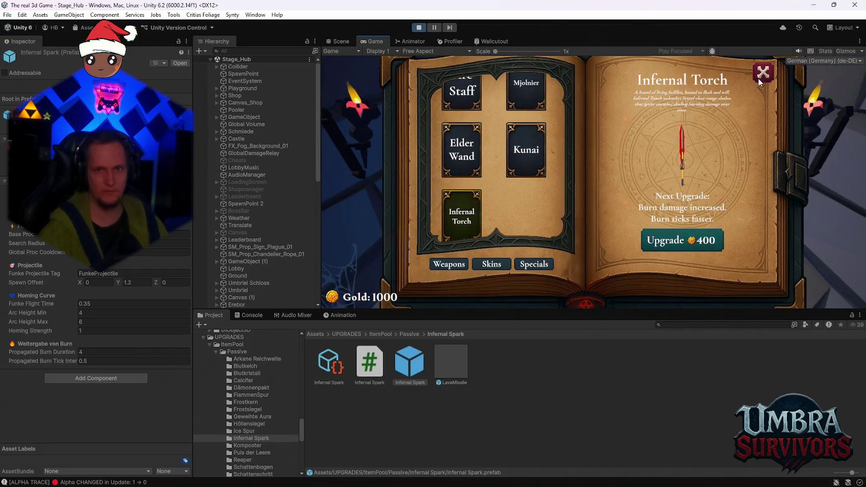
click(759, 82)
Step: Walk out of the castle to the portal and start Stage 1 in the forest
key(w)
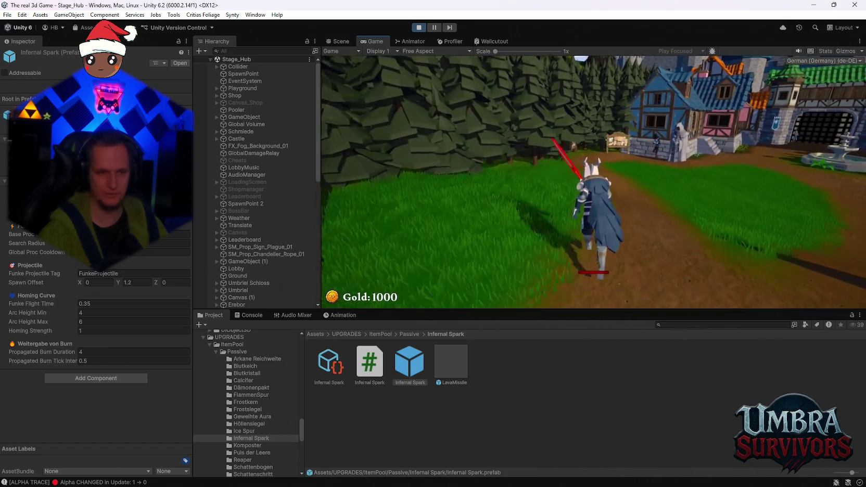
key(a)
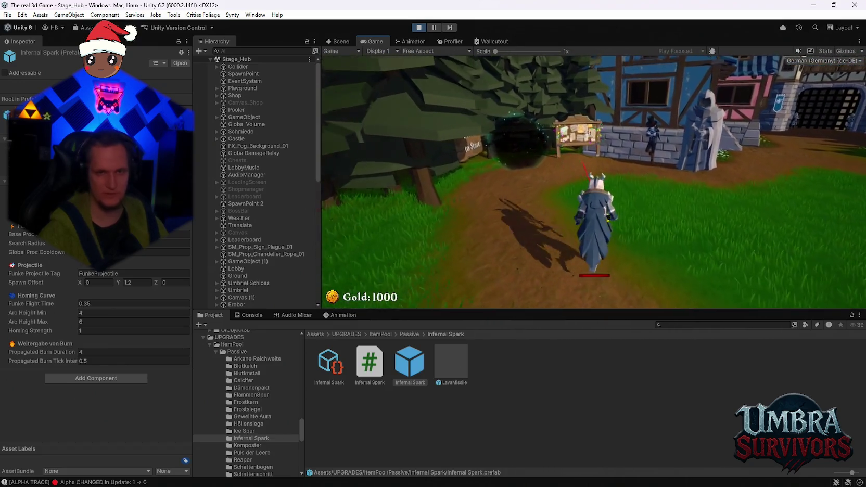
key(e)
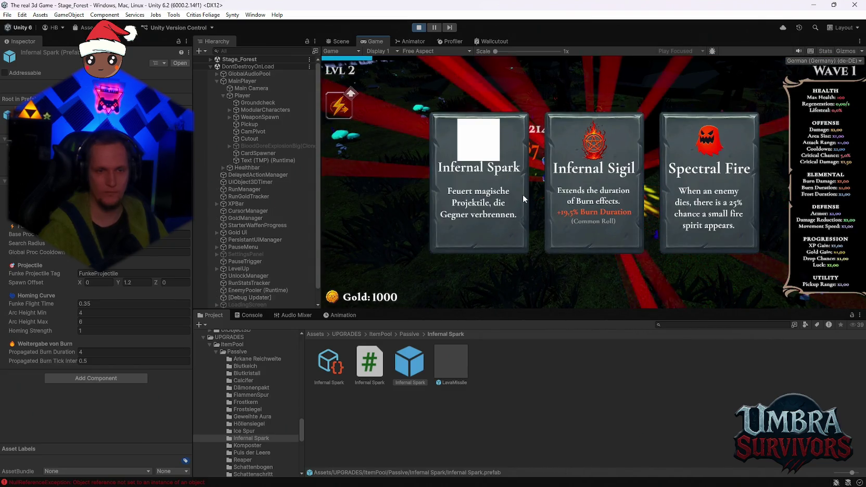
Step: Take the Infernal Spark upgrade at each level-up until reaching level 7 in wave 4
click(522, 194)
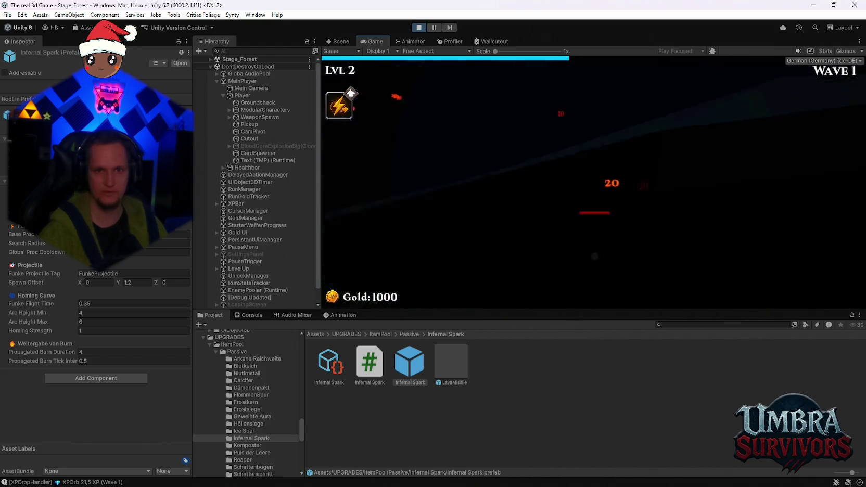
click(584, 194)
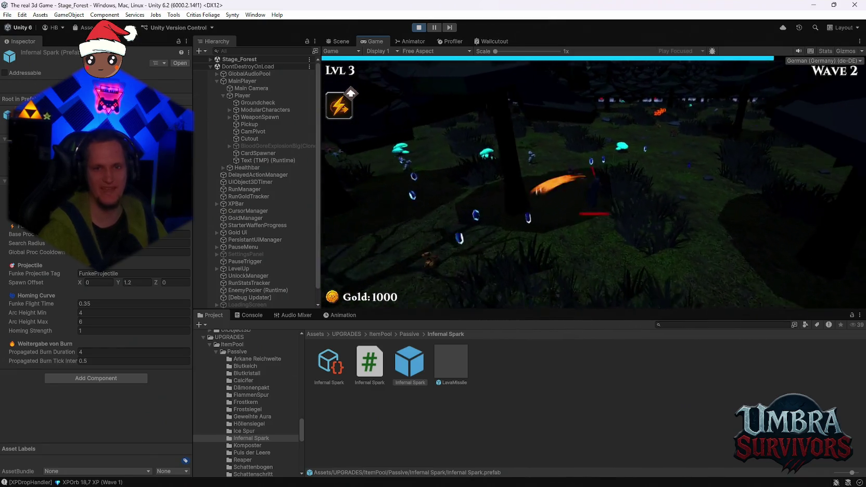
click(501, 186)
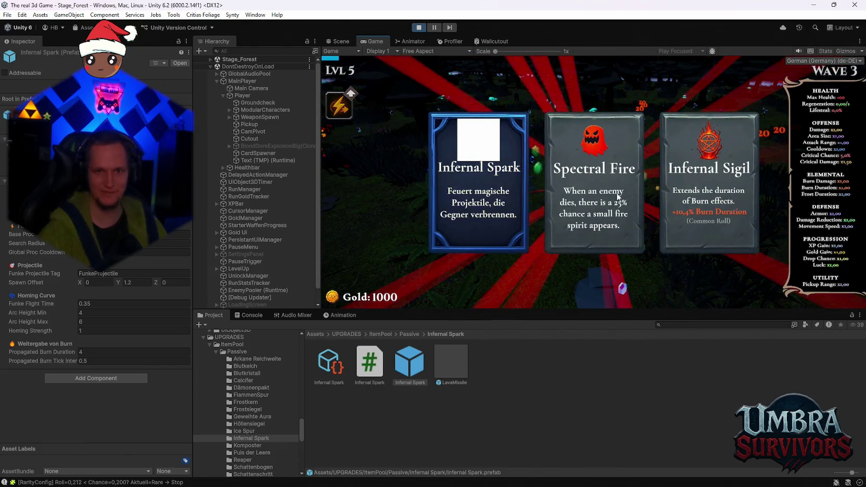
click(490, 189)
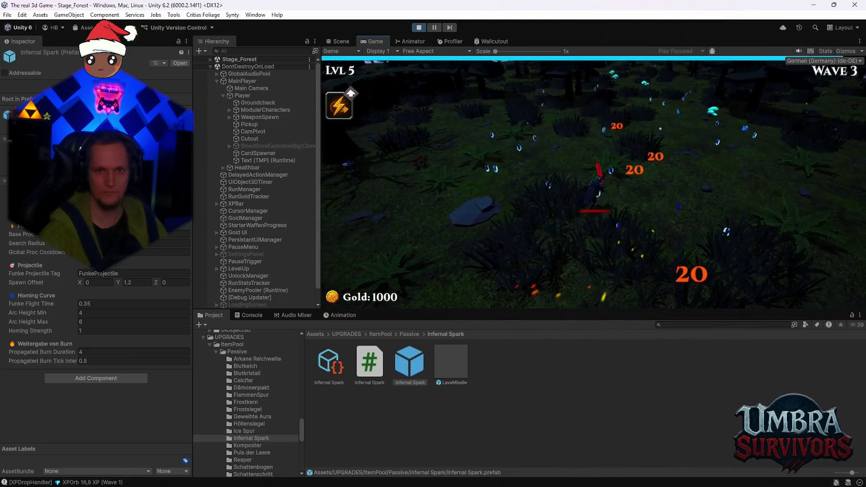
click(720, 184)
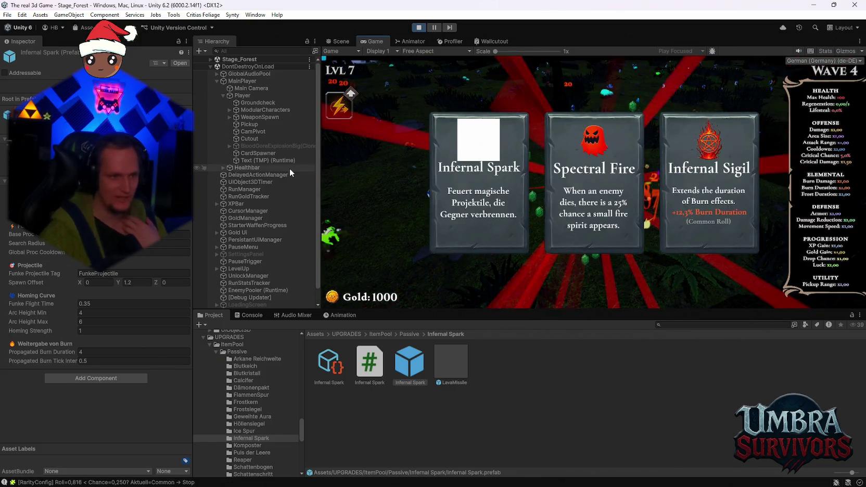
Step: Take Infernal Spark, Calzifer and further upgrades up to level 11, then pause the game
click(455, 196)
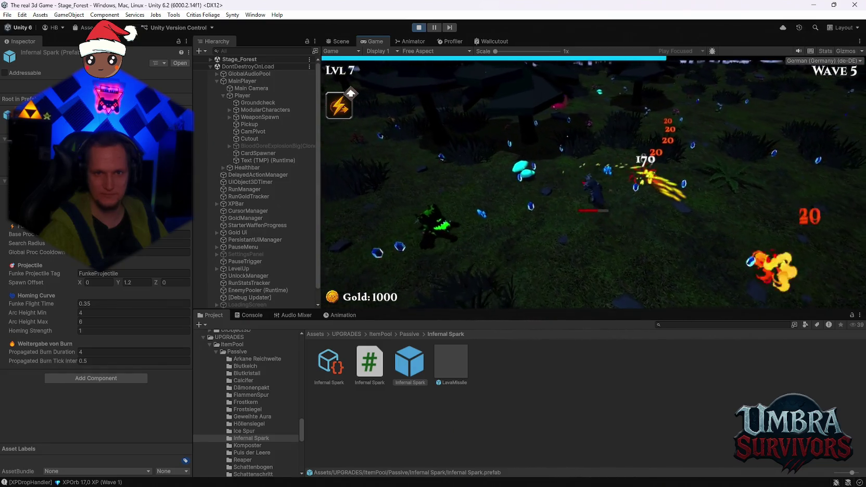
key(d)
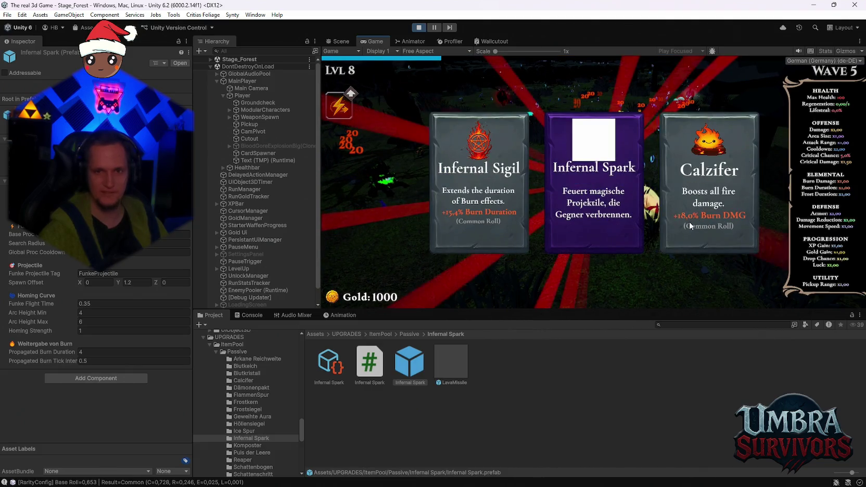
click(726, 174)
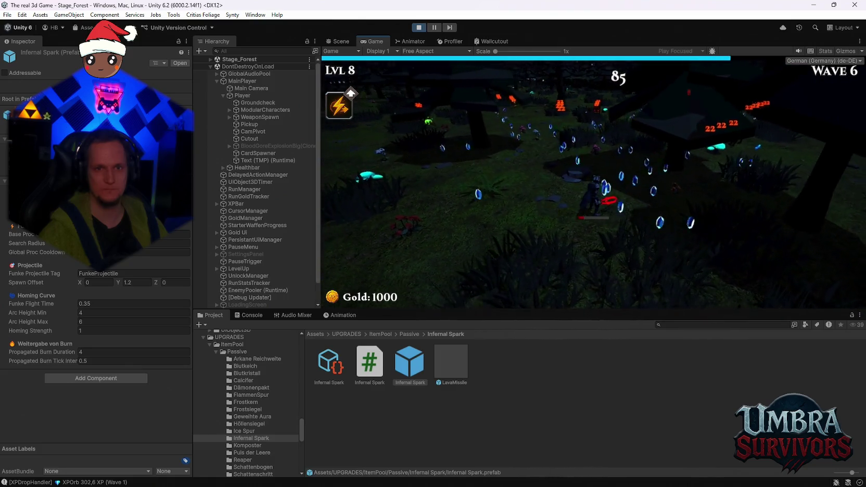
click(698, 189)
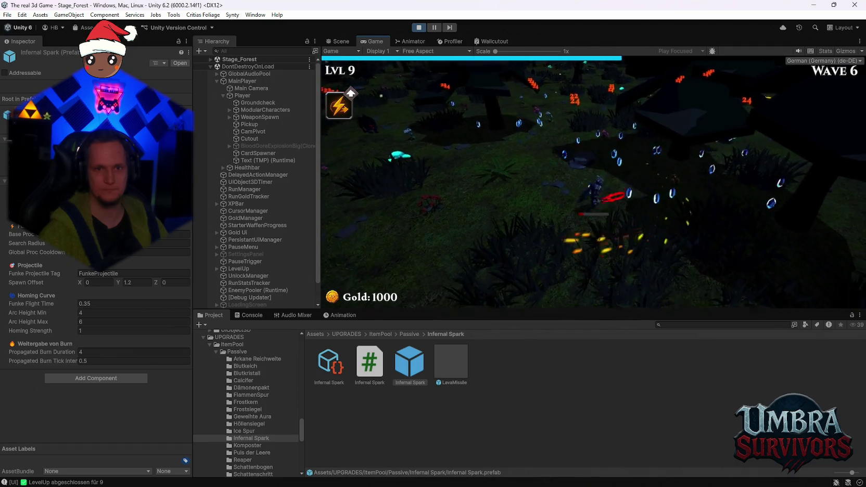
click(586, 194)
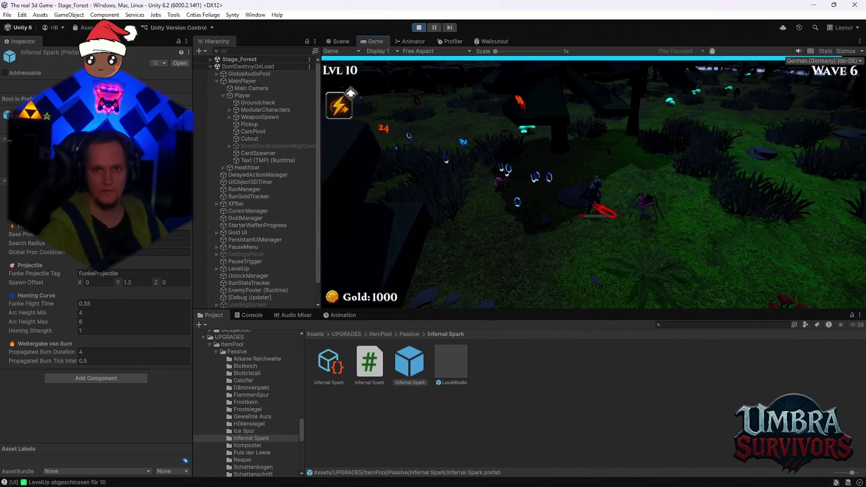
click(582, 198)
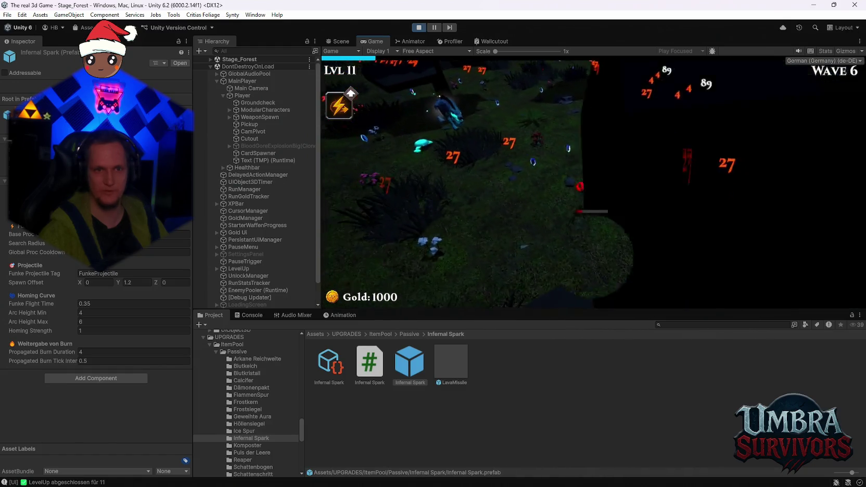
key(Escape)
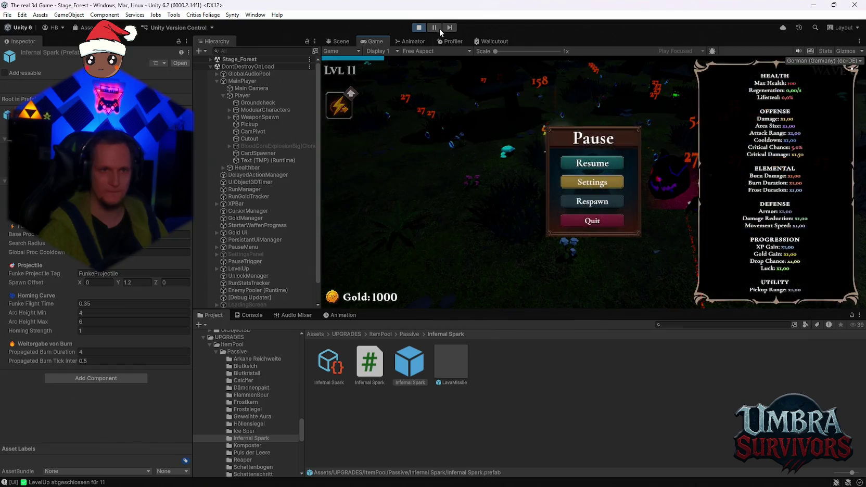
Step: Exit Play mode, check the Console, and return to the Infernal Spark prefab's Funke Flight Time field
click(419, 27)
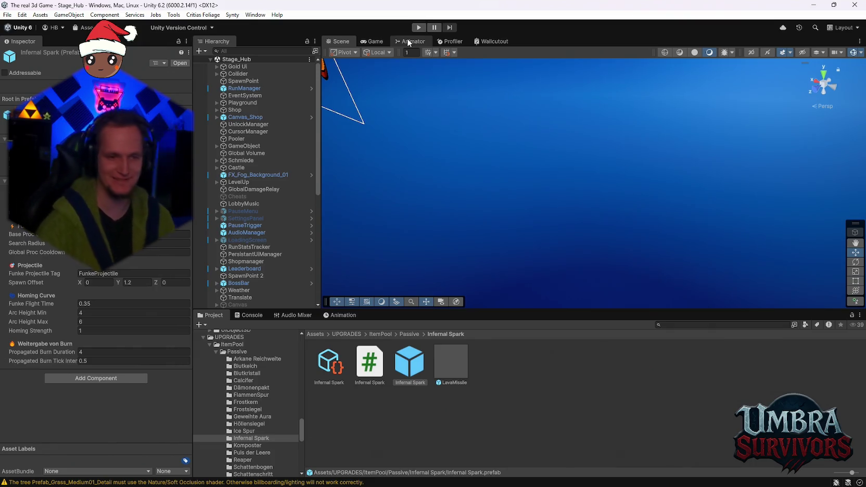
scroll(437, 121, down, 2)
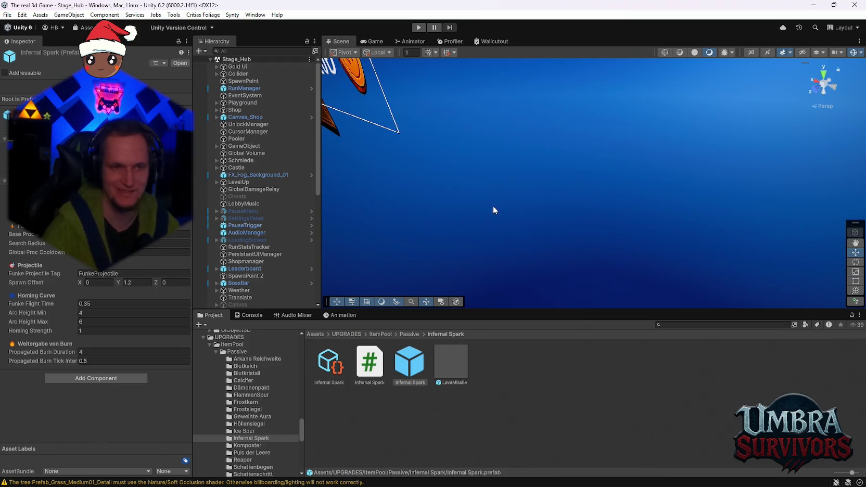
scroll(495, 210, up, 5)
click(252, 316)
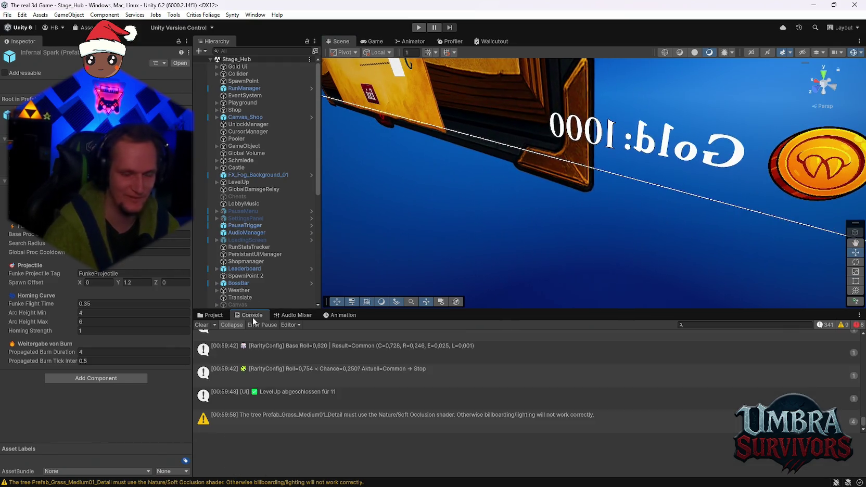
click(215, 316)
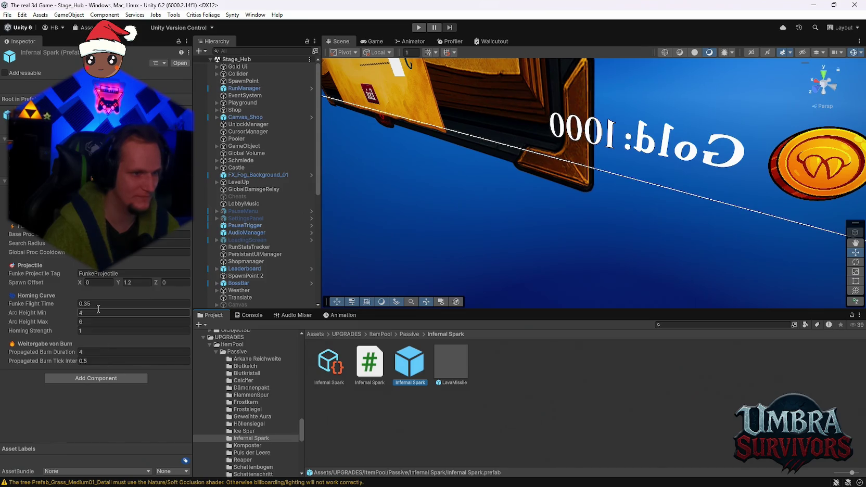
click(101, 303)
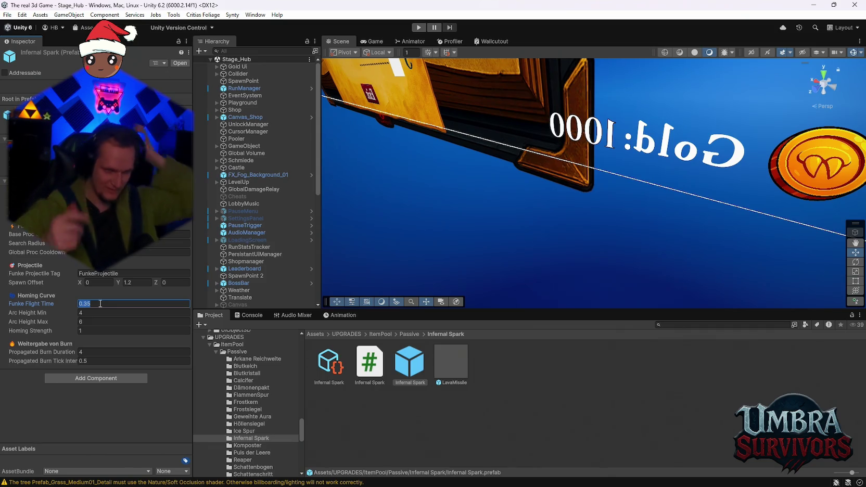
Step: Enter 2.75 as the Infernal Spark's Funke Flight Time
text(2.7)
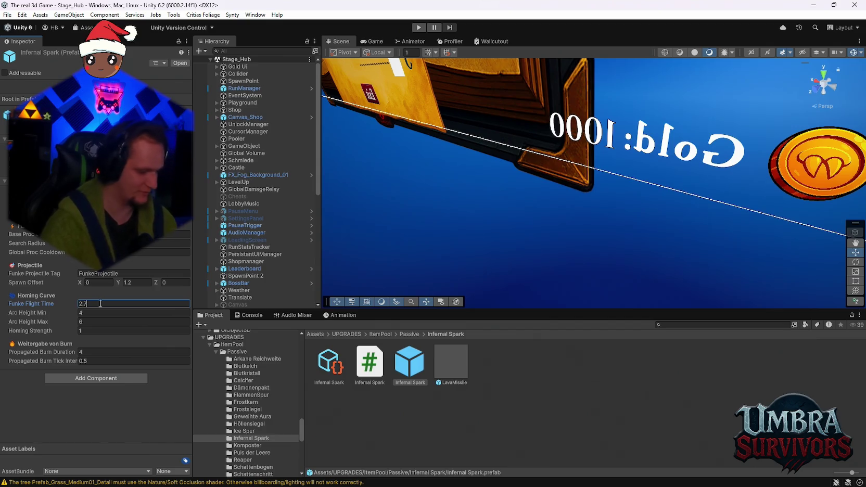
text(5)
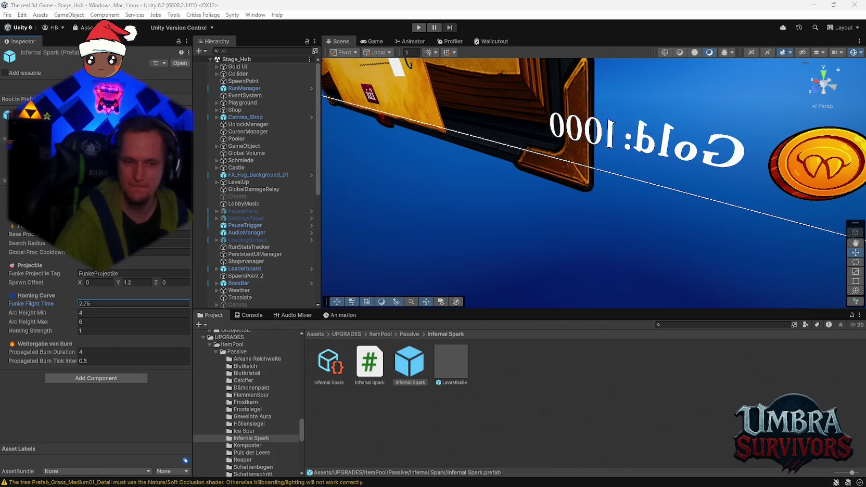
click(593, 476)
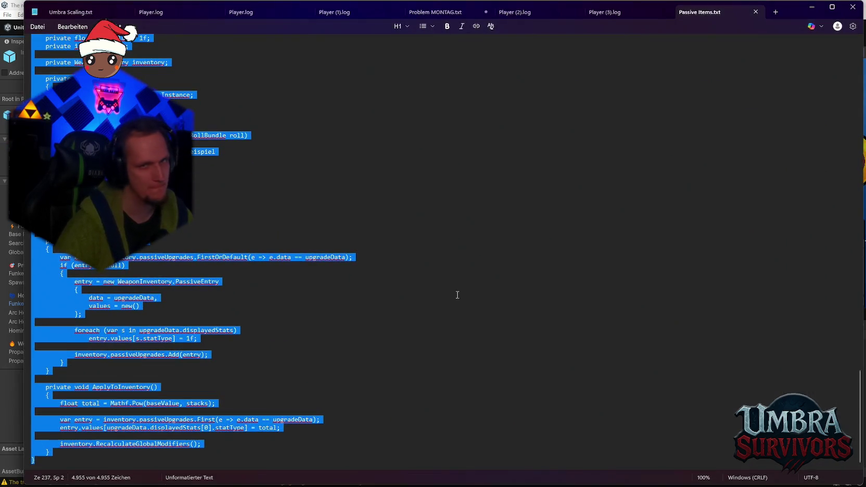
click(812, 8)
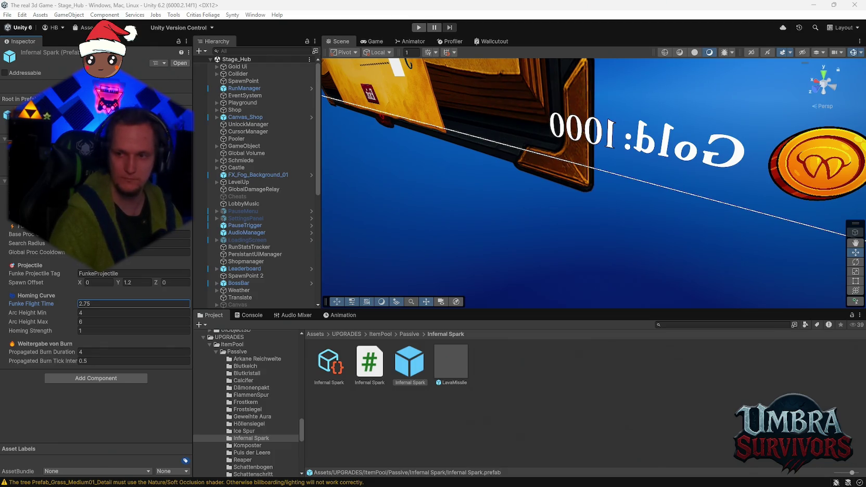
Step: Select the Infernal Spark upgrade asset, then its prefab, to show Funke Flight Time 2.75
click(334, 362)
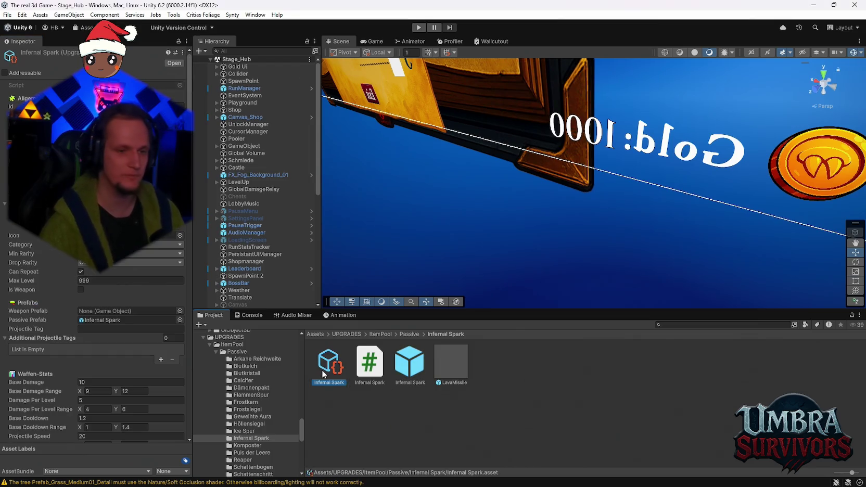
click(410, 363)
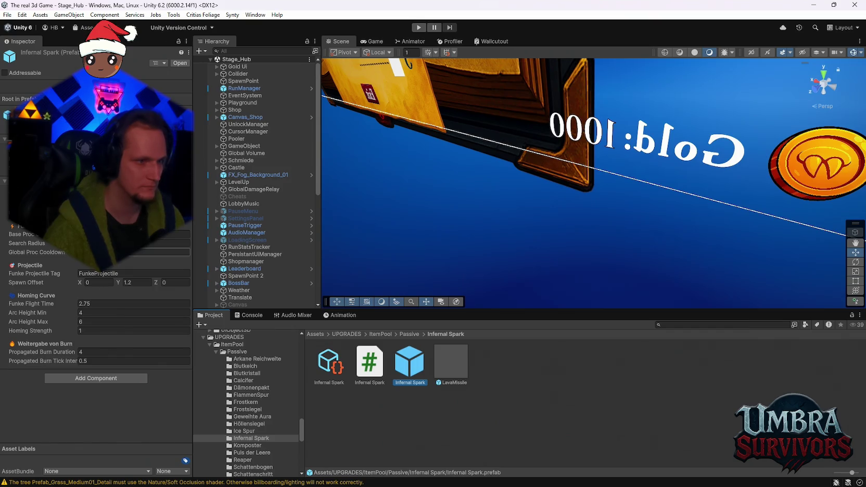
Step: Change the Infernal Spark's Arc Height Max from 6 to 10 for a 4–10 arc range
click(156, 252)
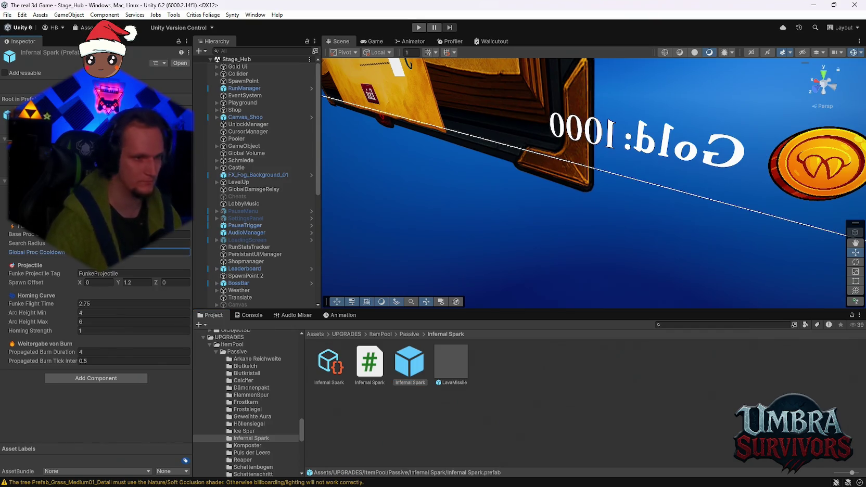
click(157, 243)
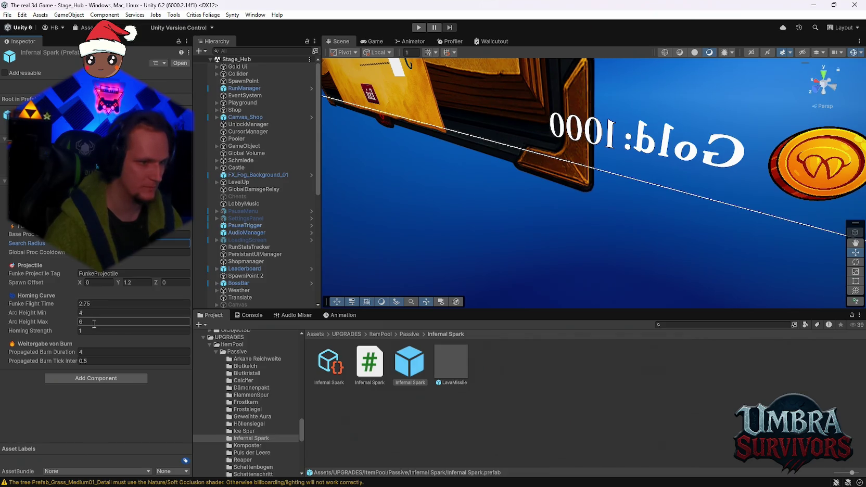
click(94, 324)
text(10)
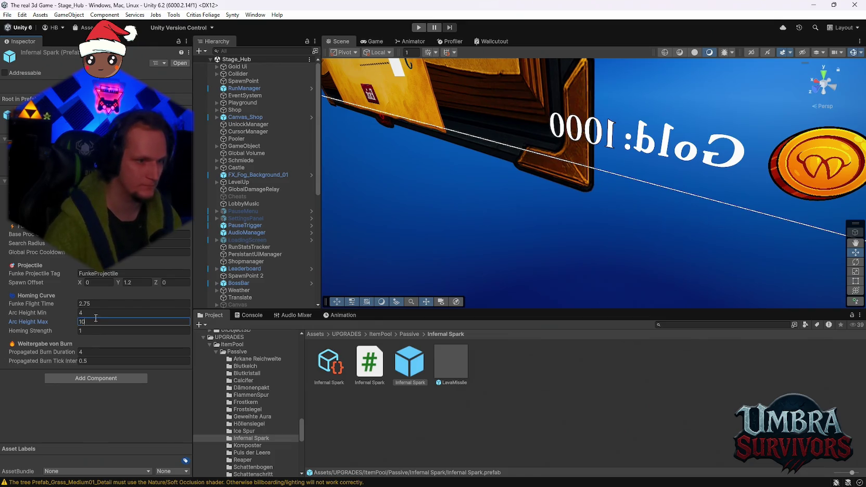
click(96, 315)
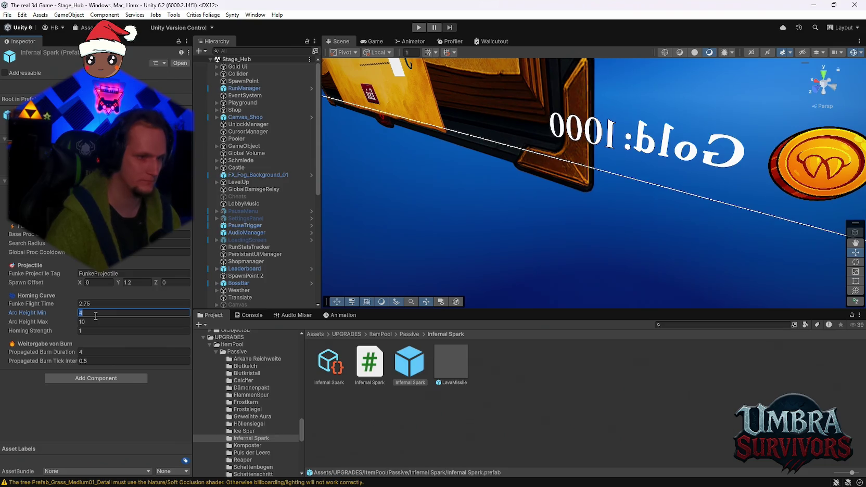
click(7, 15)
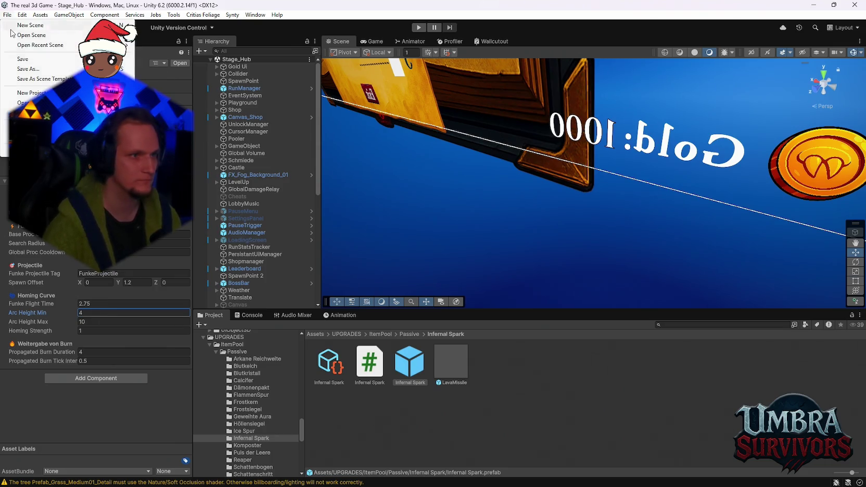
Step: Save the scene with Flight Time 2.75, Arc Height 4–10, Homing Strength 1, and enter Play mode
click(19, 55)
click(7, 15)
click(7, 14)
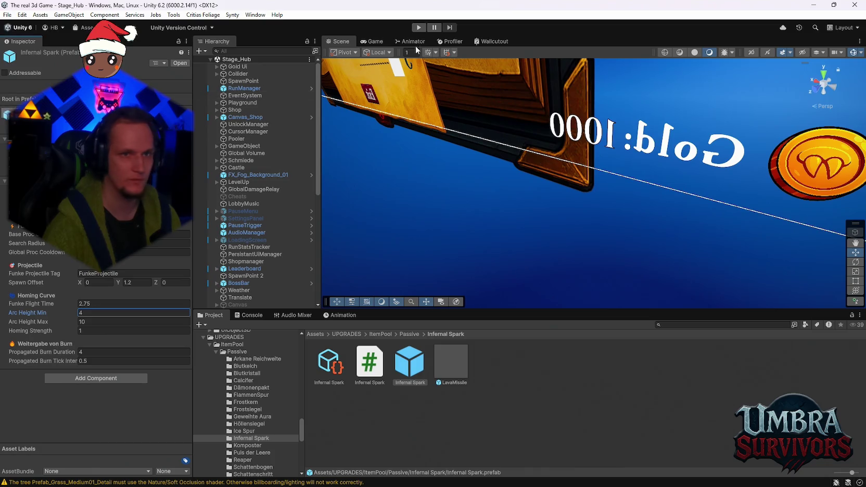
click(418, 27)
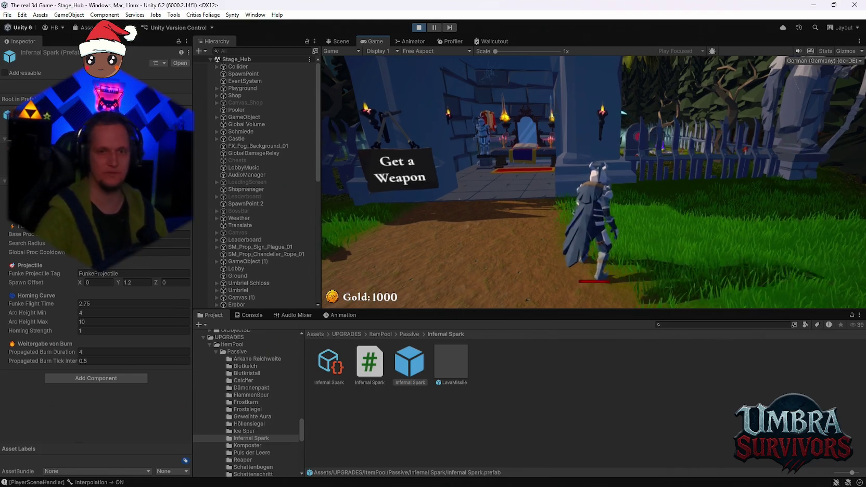
Step: Buy an Infernal Torch upgrade for 400 gold in the weapon shop, leaving 600 gold
key(w)
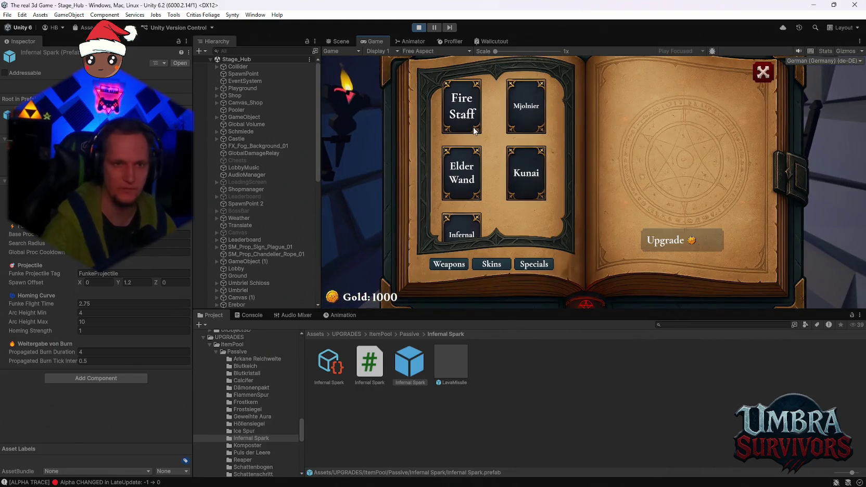
click(461, 226)
key(Escape)
key(Escape)
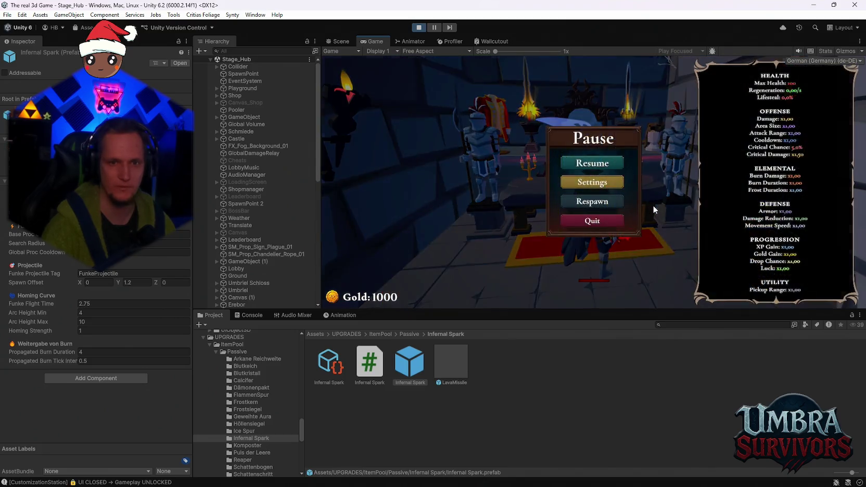
key(Escape)
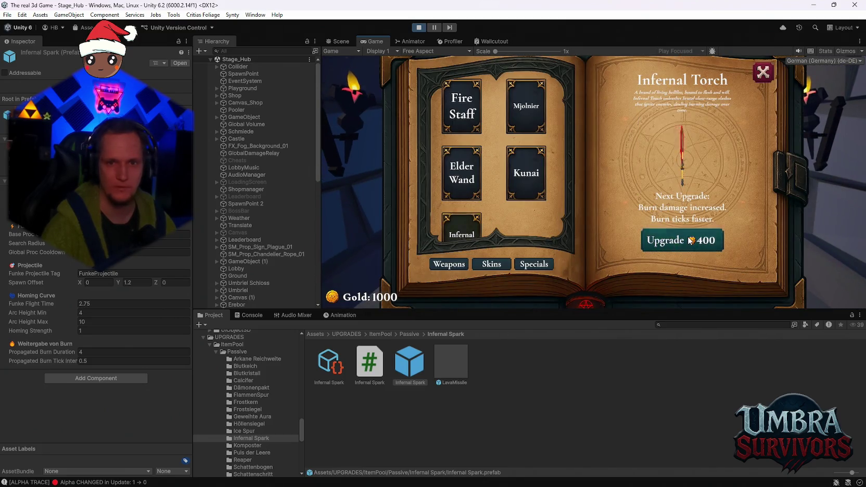
click(691, 240)
key(Escape)
key(Escape)
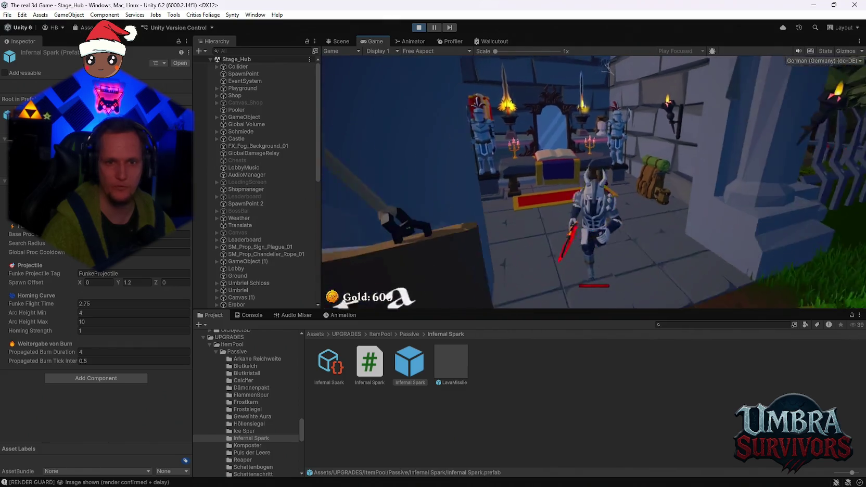
Step: Walk out of the castle hall, pause the game, and stop Play mode
key(s)
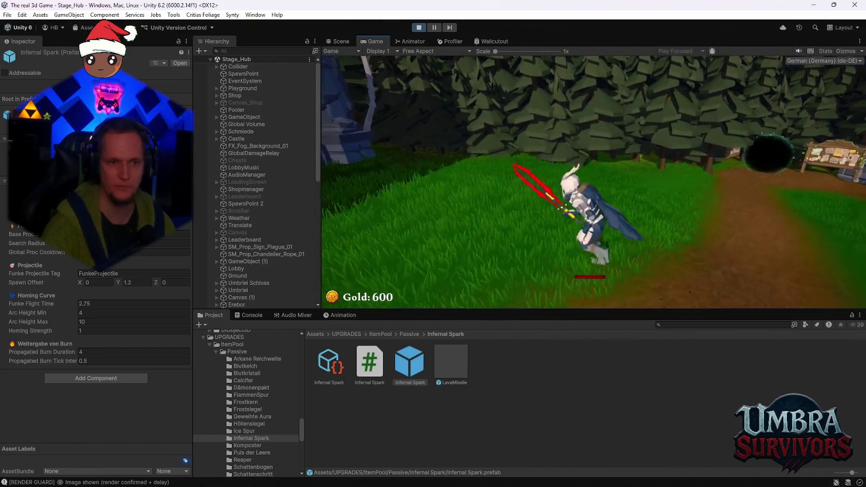
key(Escape)
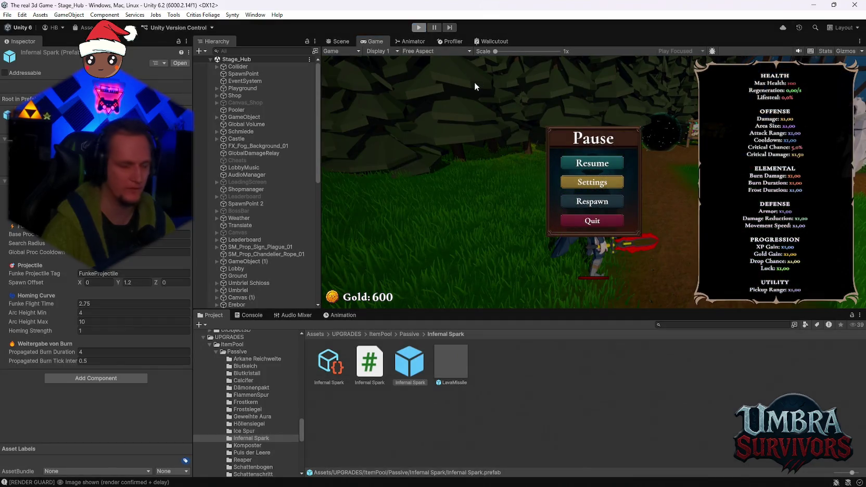
click(419, 29)
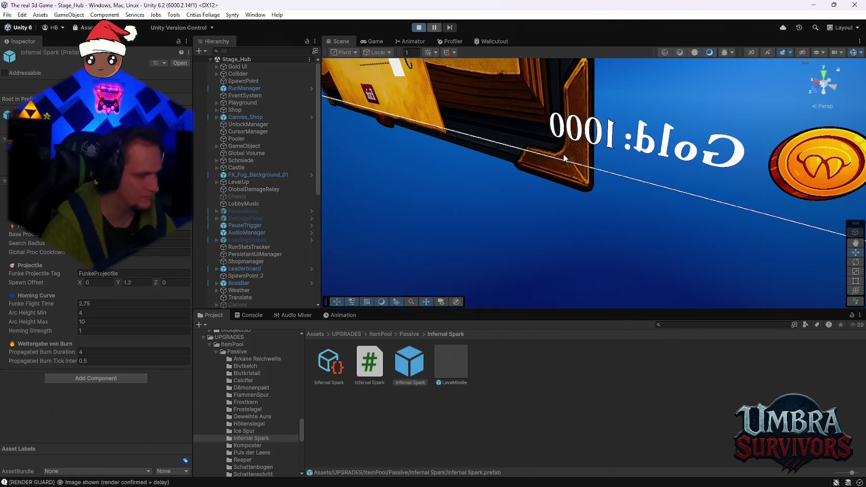
Step: Walk into the weapon building and buy the next Infernal Torch upgrade for 900 gold
key(e)
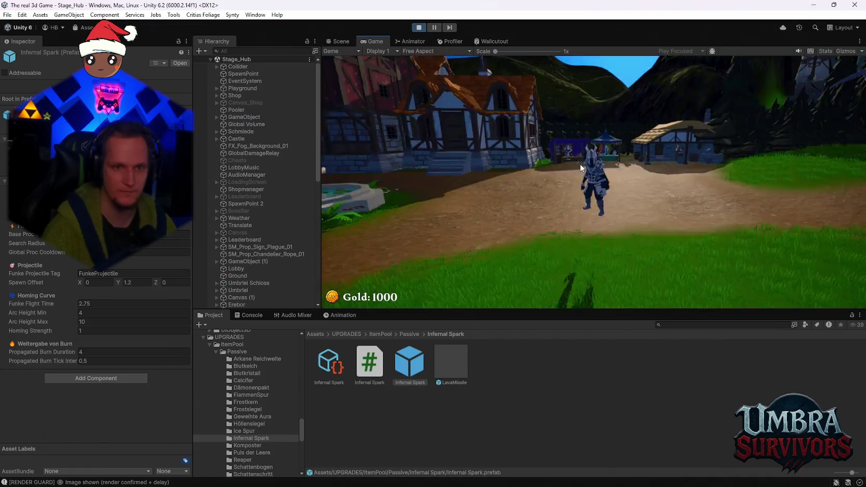
key(w)
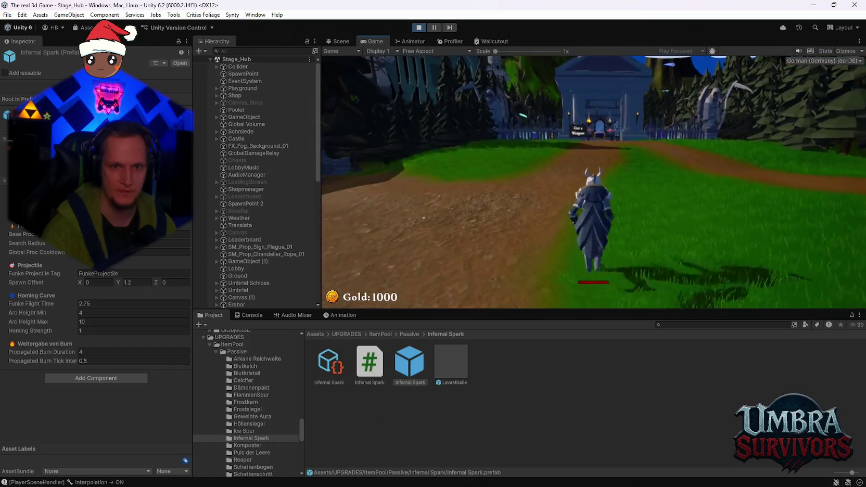
key(w)
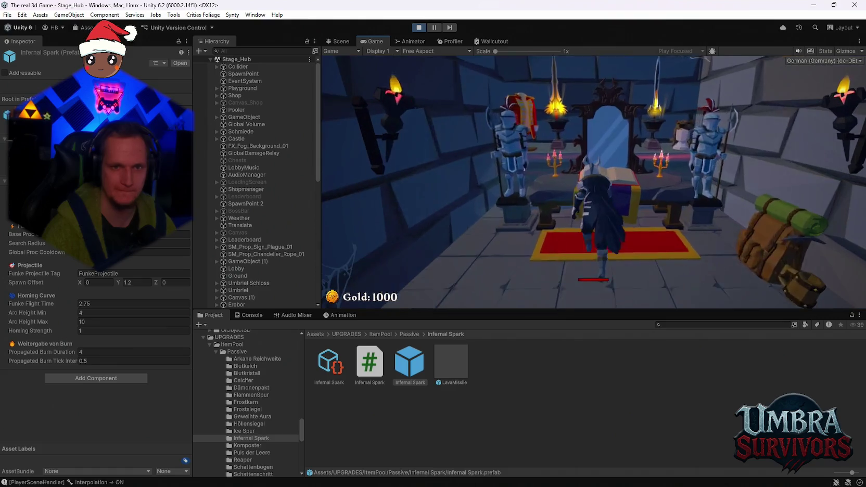
key(e)
click(461, 225)
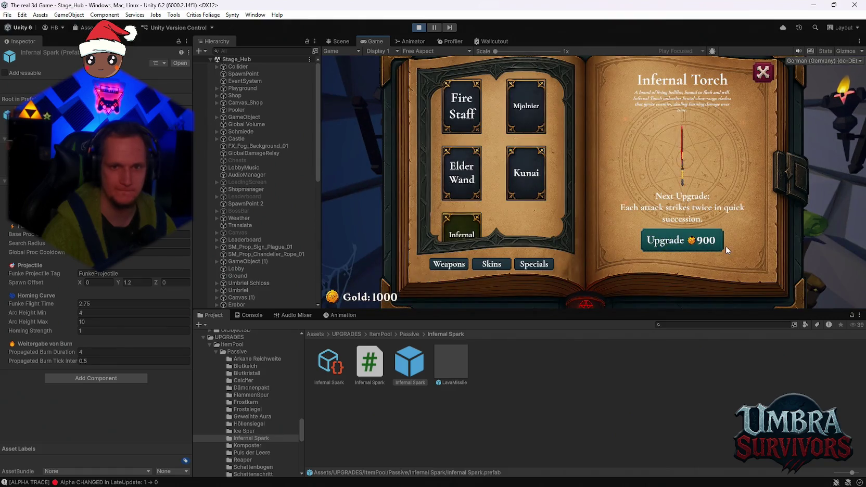
click(682, 240)
click(763, 73)
Step: Run up the path and enter the Stage 1 portal to the forest level
key(w)
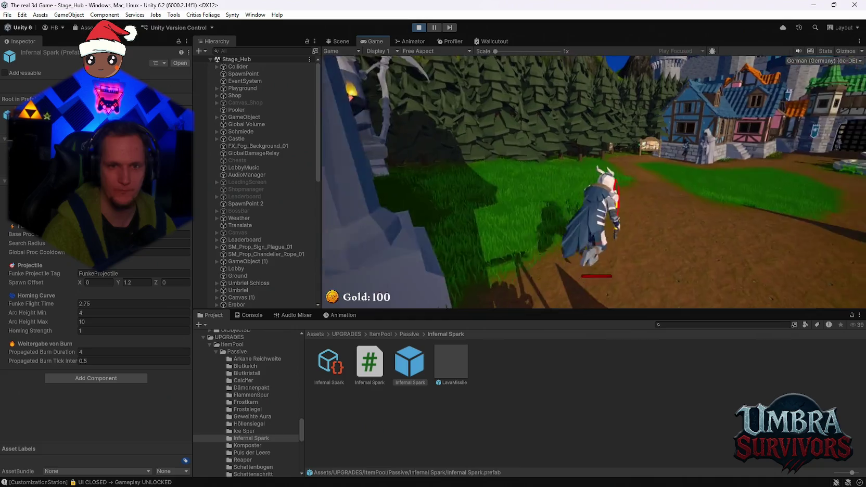
key(w)
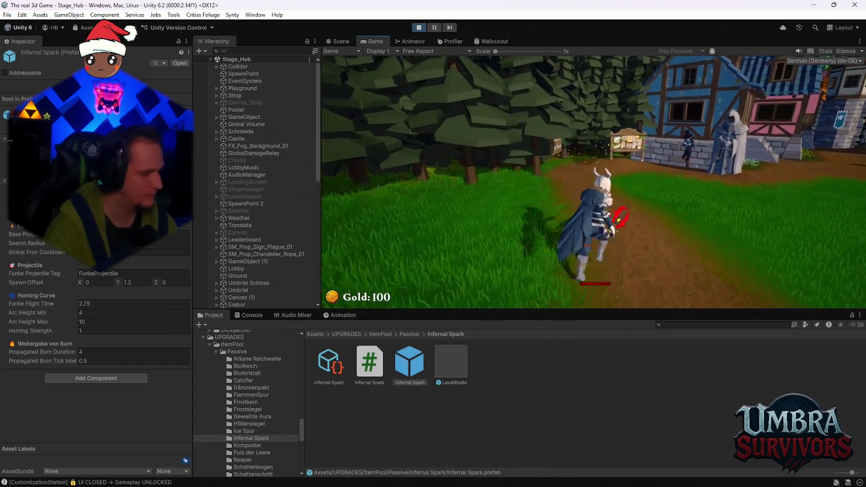
key(e)
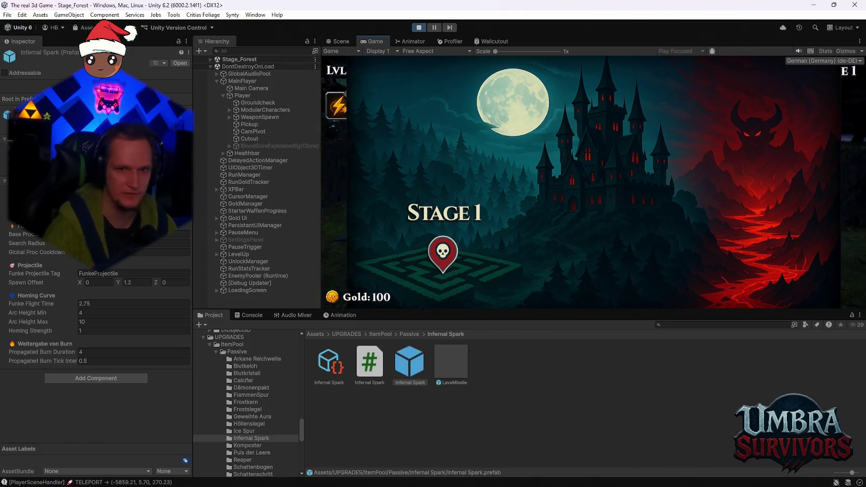
Step: Run through the forest watching the fire arc, then take the Infernal Spark upgrade card
key(space)
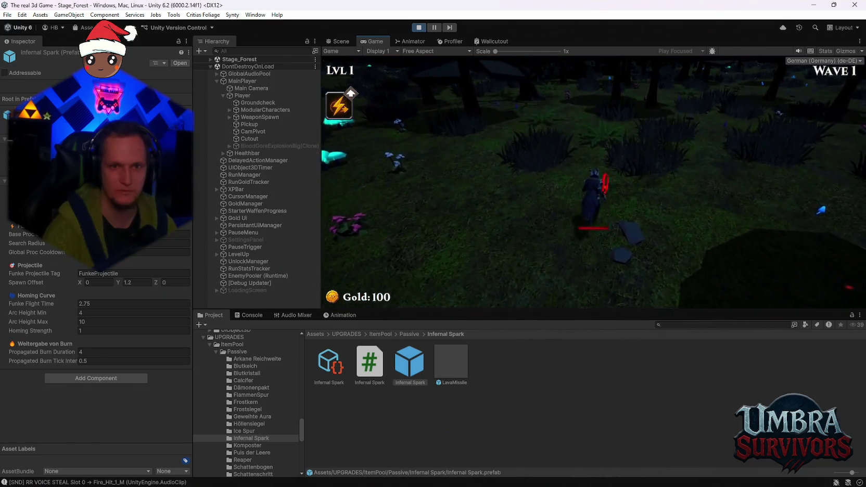
key(w)
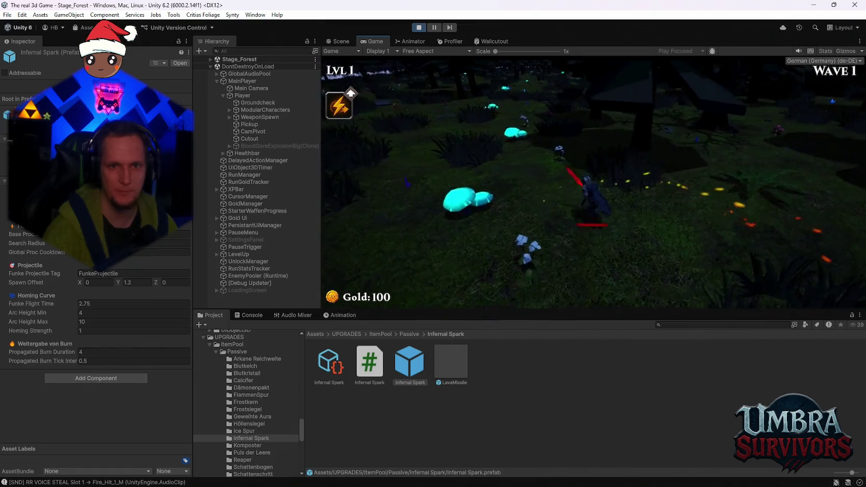
key(w)
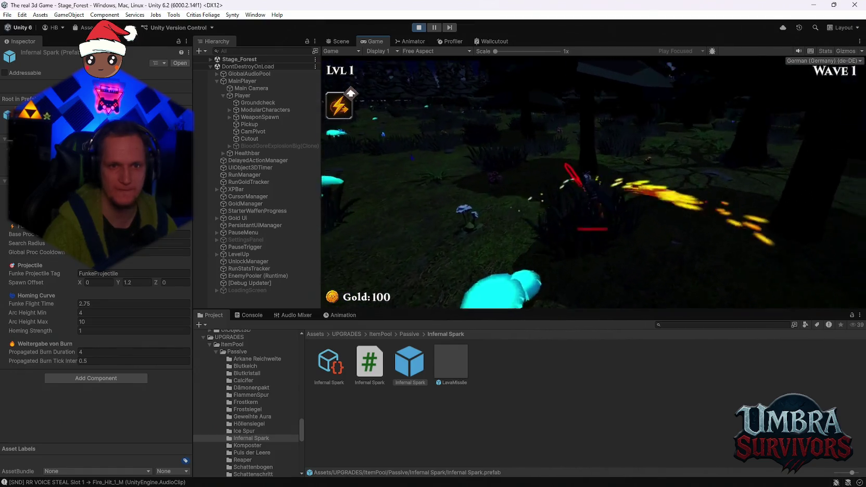
key(w)
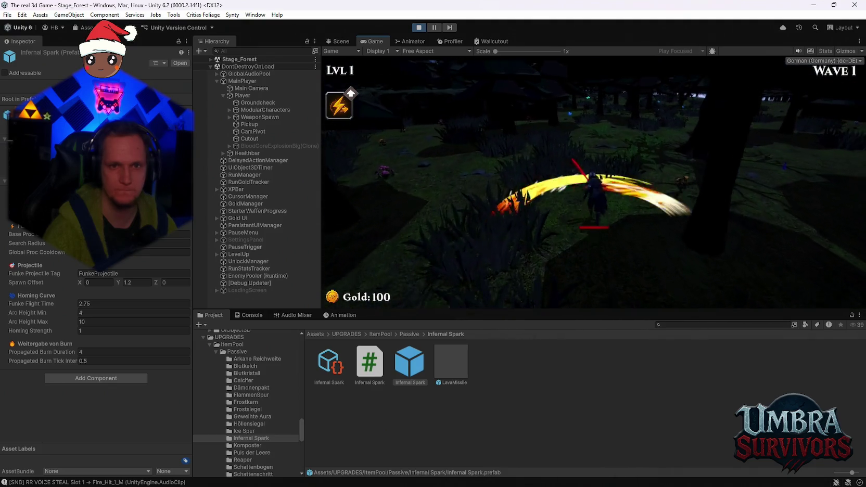
key(w)
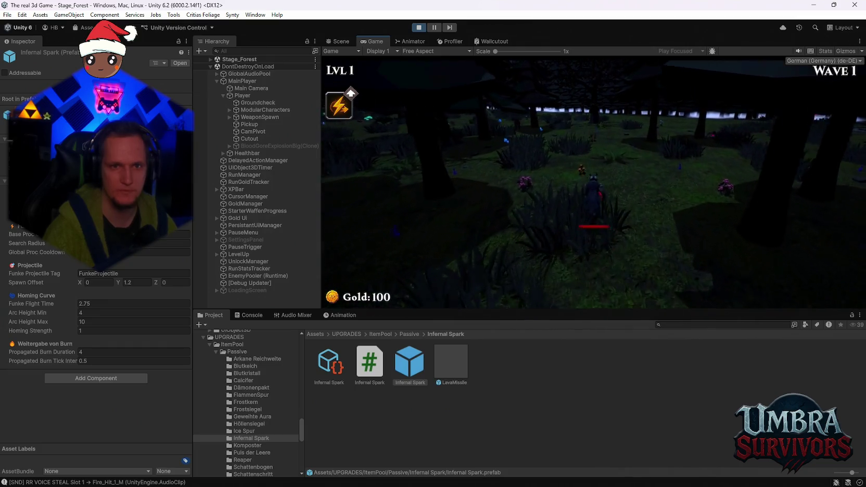
key(w)
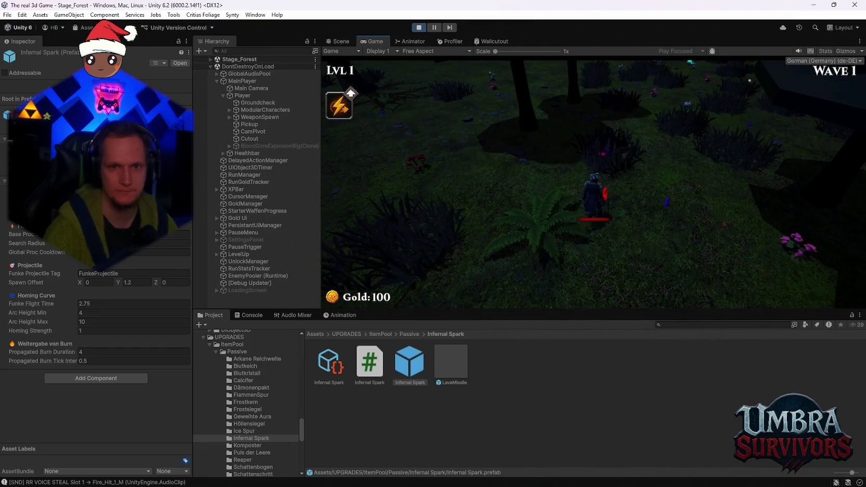
key(a)
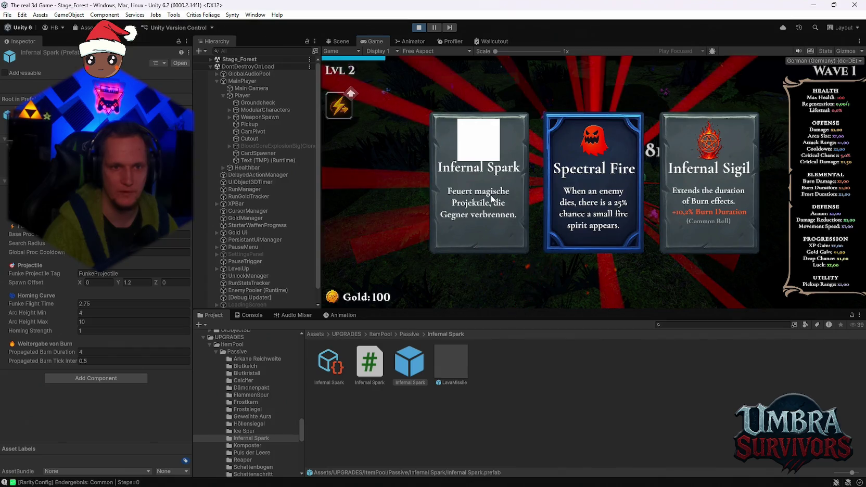
click(490, 195)
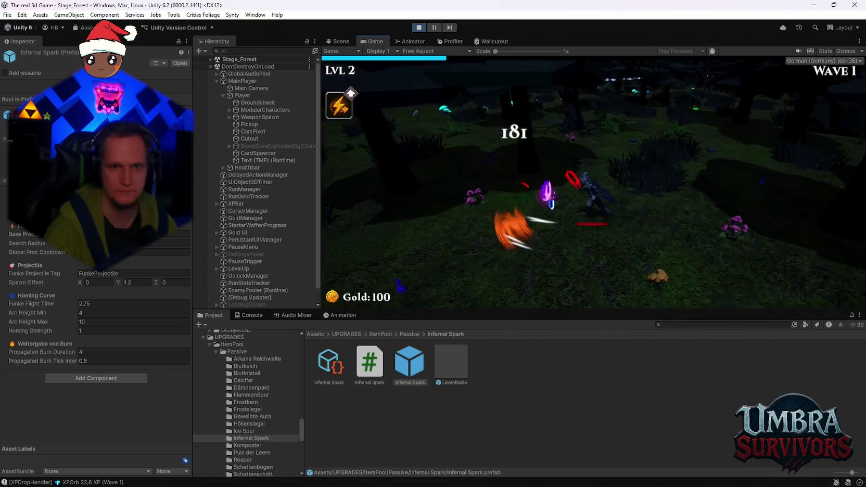
Step: Pause, select the Cheats object, resume, and pick upgrade cards up to level 4
key(Escape)
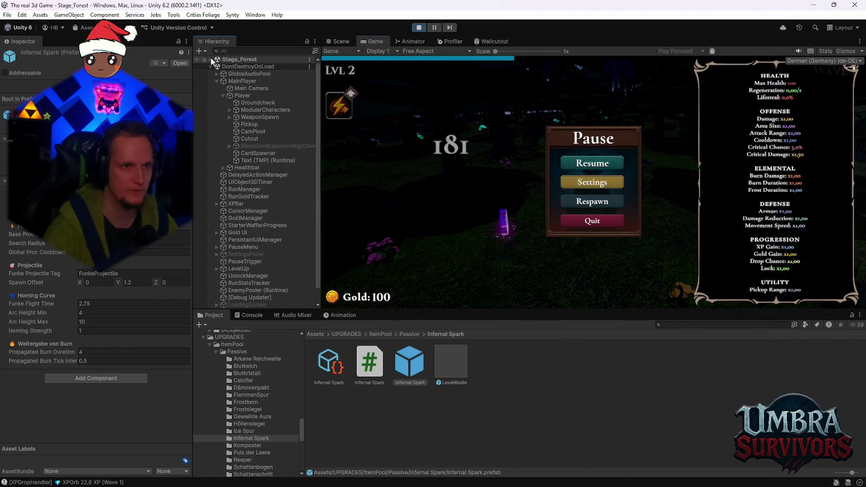
click(243, 124)
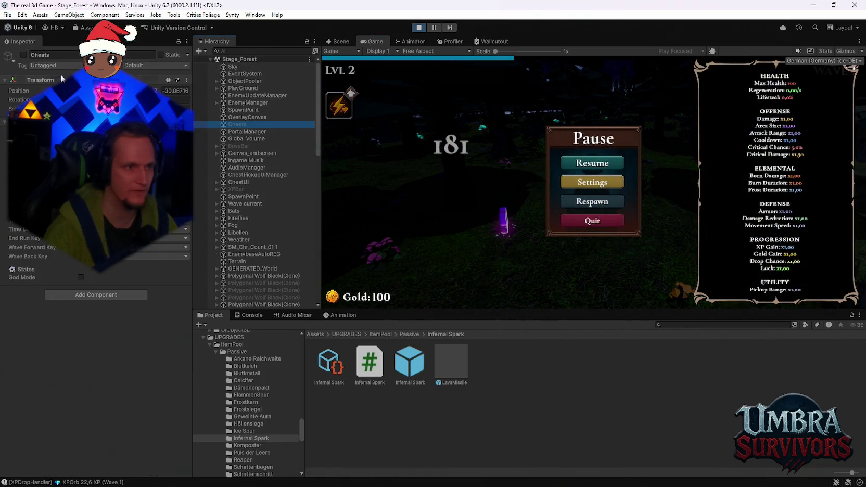
click(588, 164)
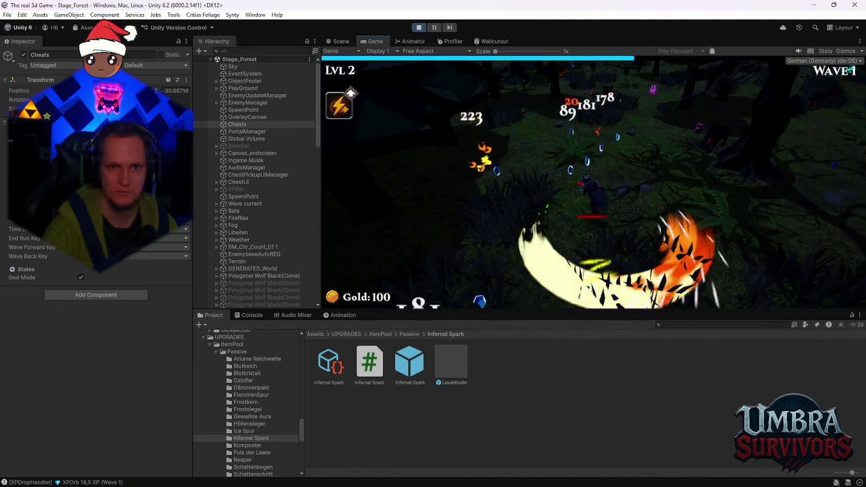
click(605, 181)
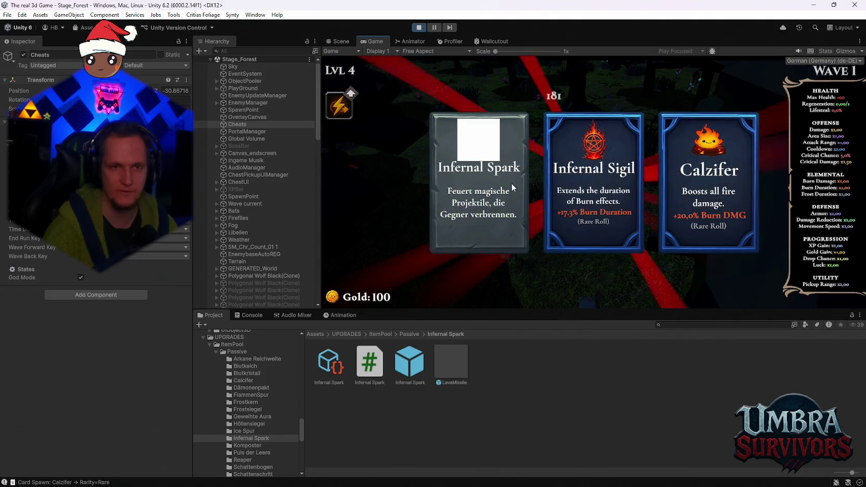
click(512, 183)
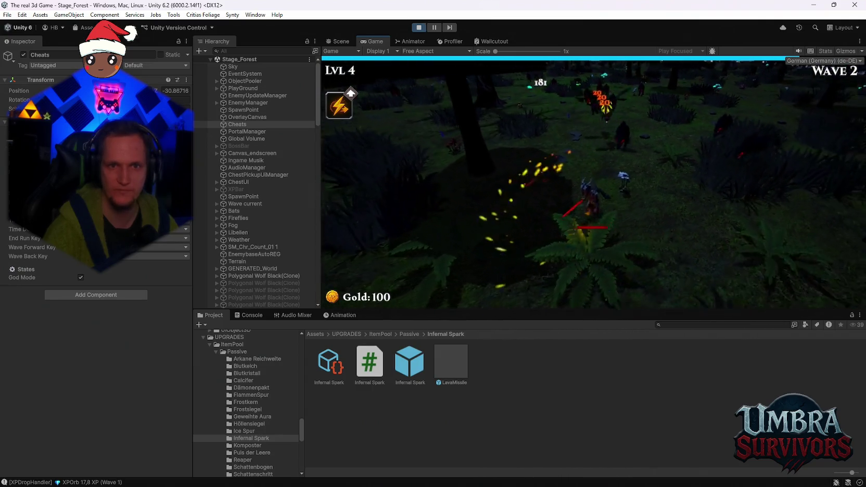
drag(545, 307, 545, 417)
Step: Resume the forest run, take Infernal Spark upgrades through level 8, then pause and stop playing
click(592, 206)
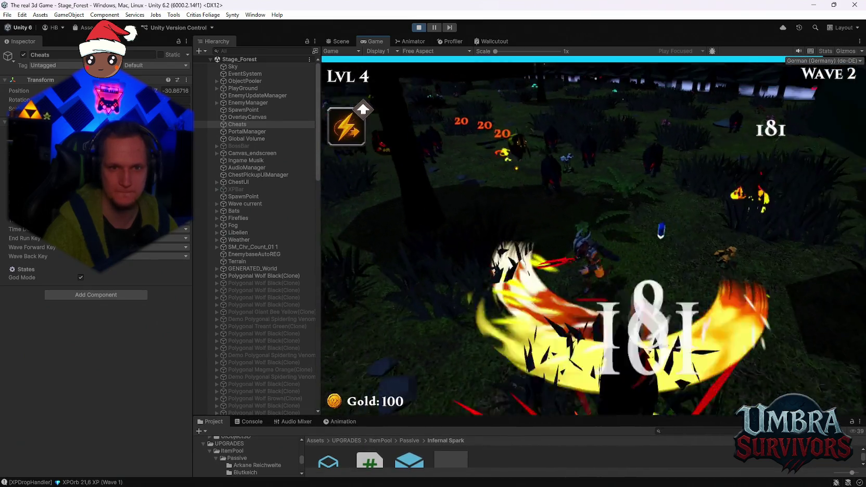
click(582, 248)
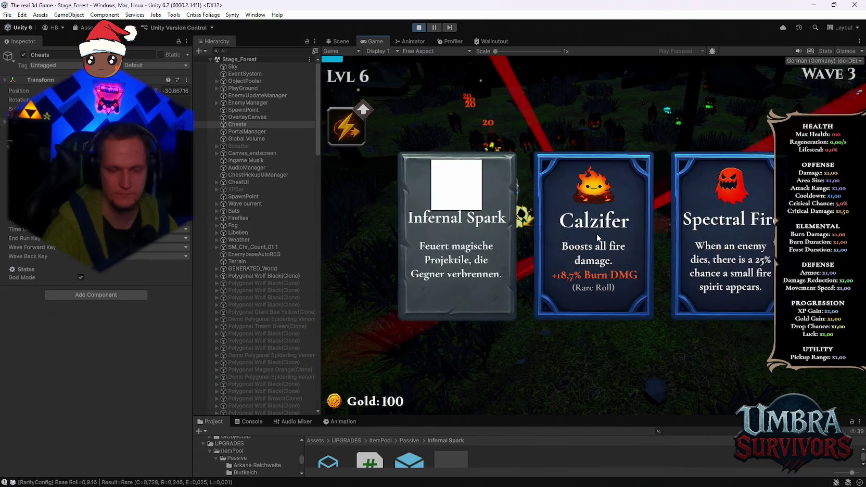
click(445, 231)
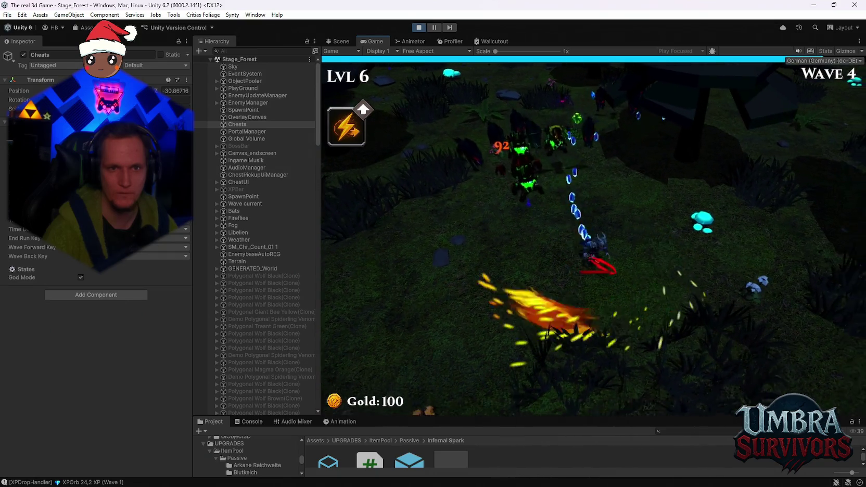
click(474, 247)
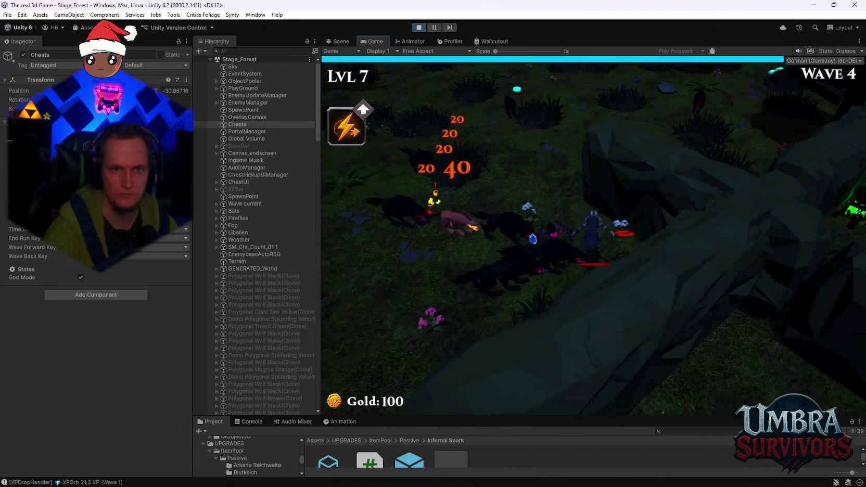
click(458, 239)
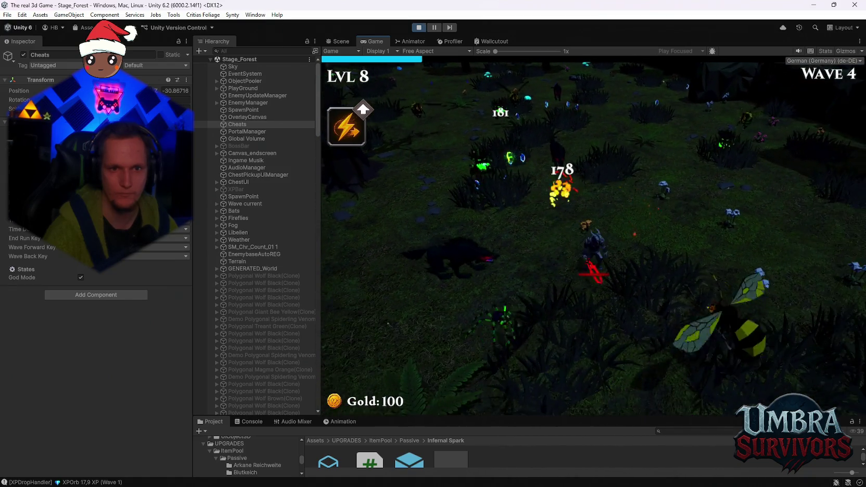
key(Escape)
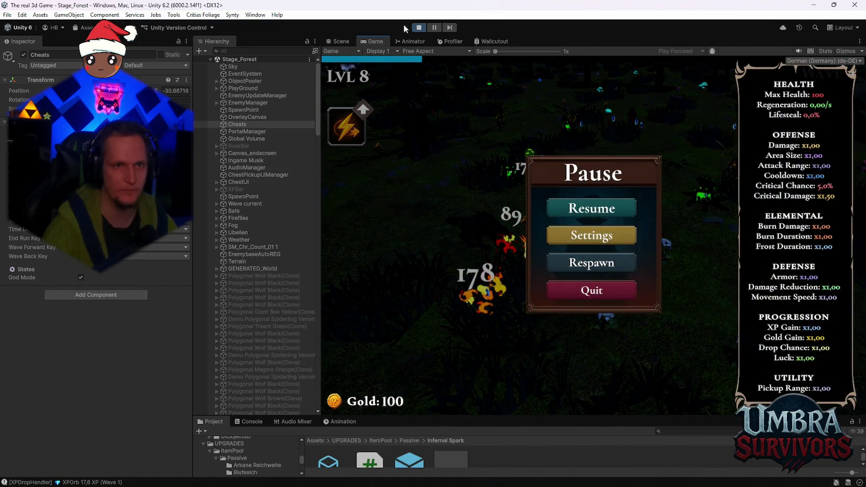
click(419, 27)
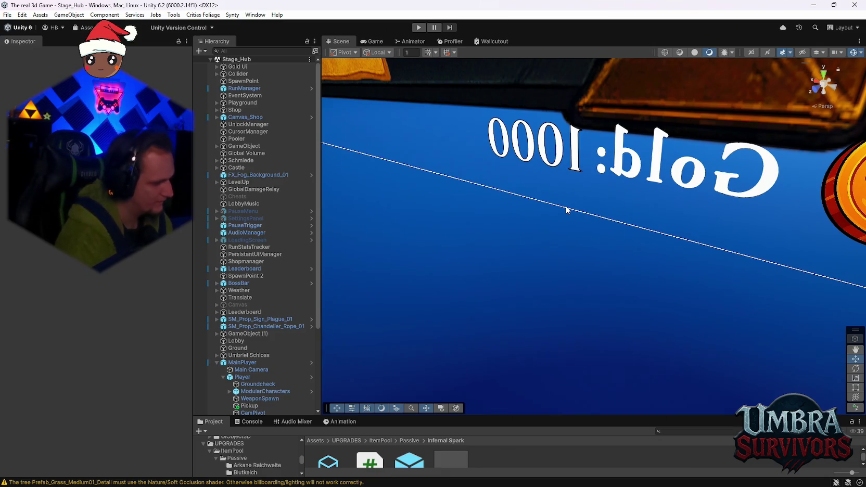
Step: Enlarge the Project panel and select the Infernal Spark prefab showing Flight Time 2.75, Arc Height 4–10
mouse_move(474, 427)
mouse_down()
mouse_move(487, 395)
mouse_move(486, 354)
mouse_up()
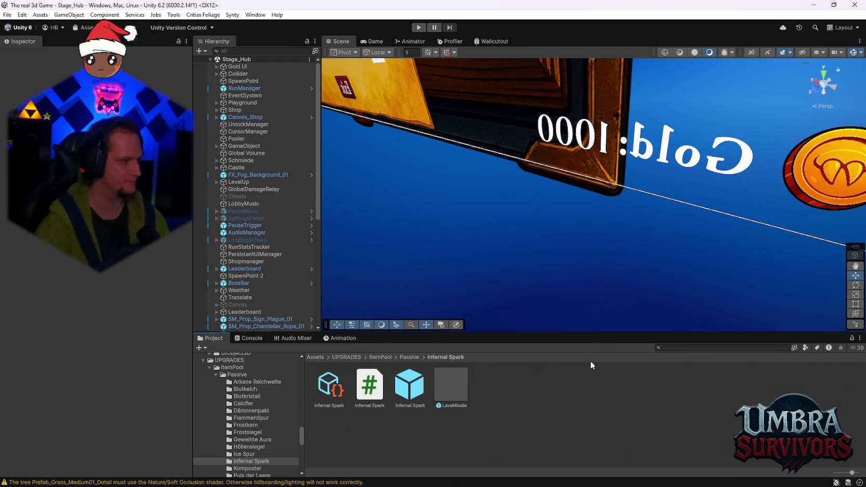
scroll(609, 190, down, 3)
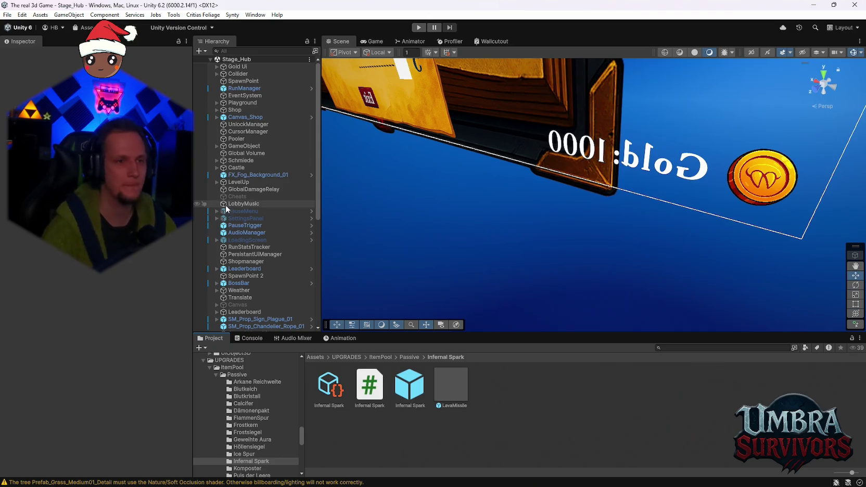
click(412, 393)
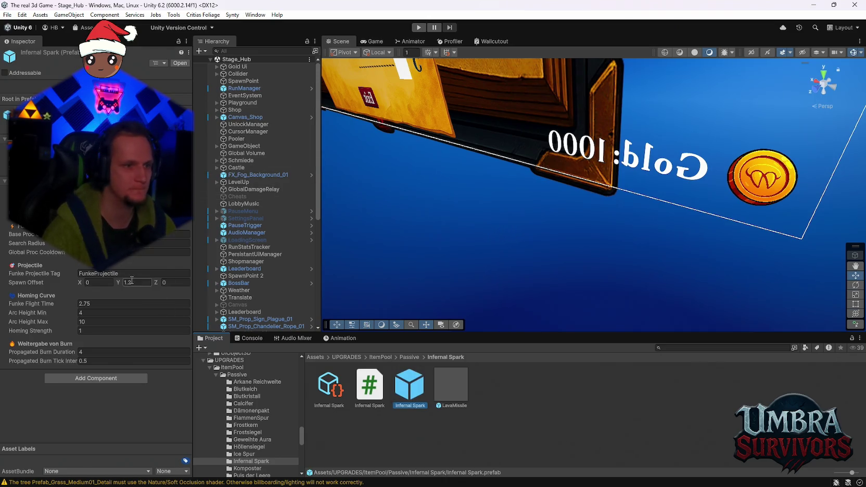
Step: Set the Infernal Spark's Funke Flight Time to 2.5, down from 2.75
click(167, 244)
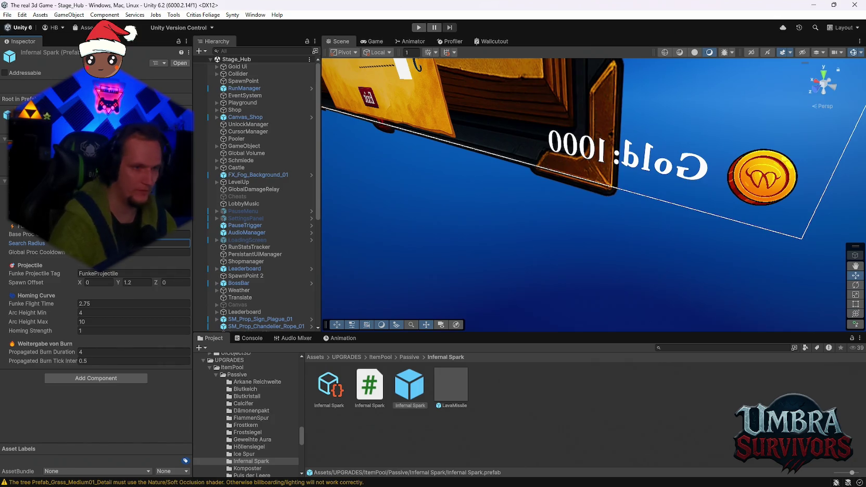
click(98, 304)
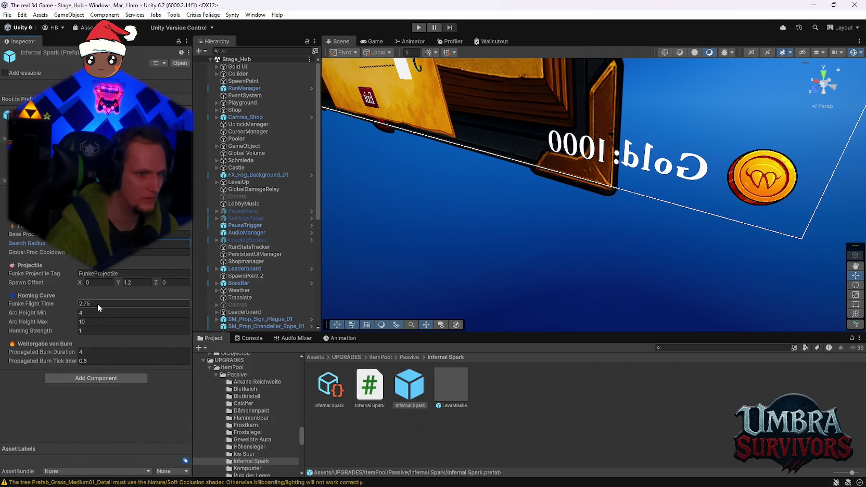
text(2.5)
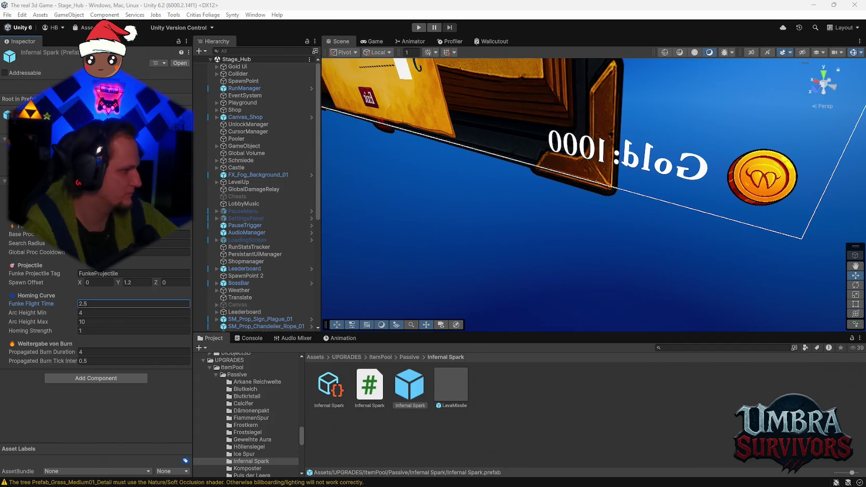
key(super)
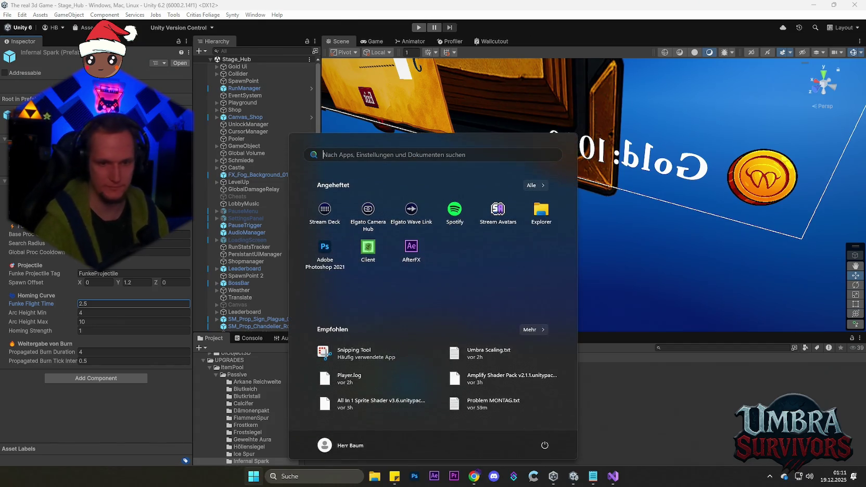
Step: Dismiss the Start menu and switch to the Chatterino stream chat window over Discord
click(492, 477)
key(super)
key(super)
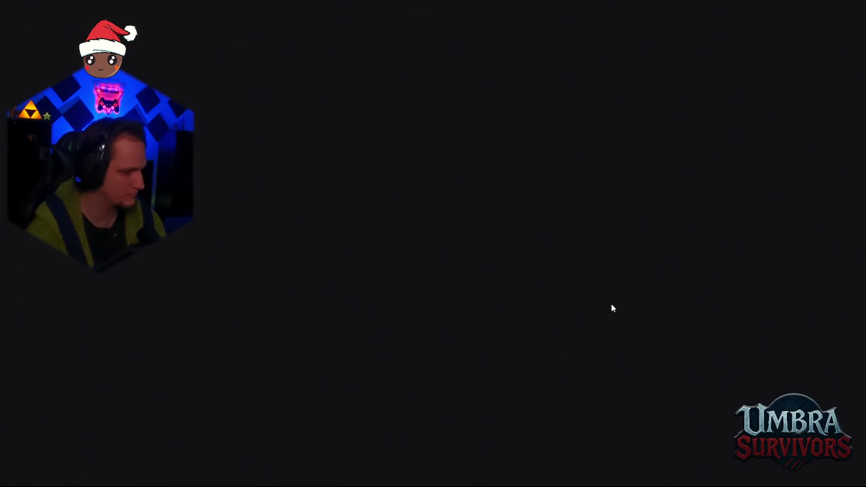
key(super)
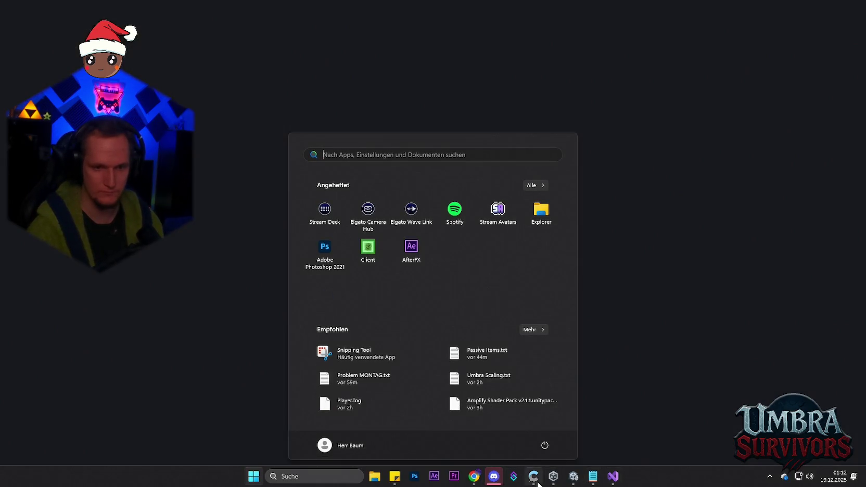
click(534, 476)
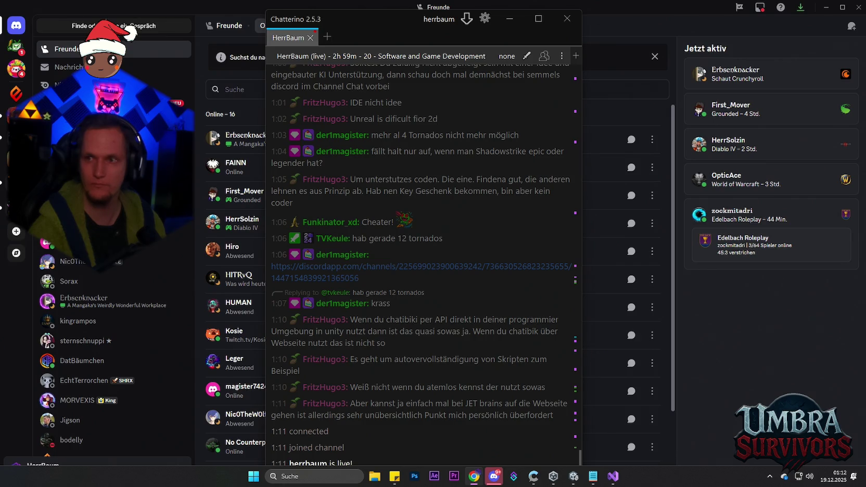
Step: Close Chatterino and minimize Discord to return to the Infernal Spark prefab in Unity
click(567, 18)
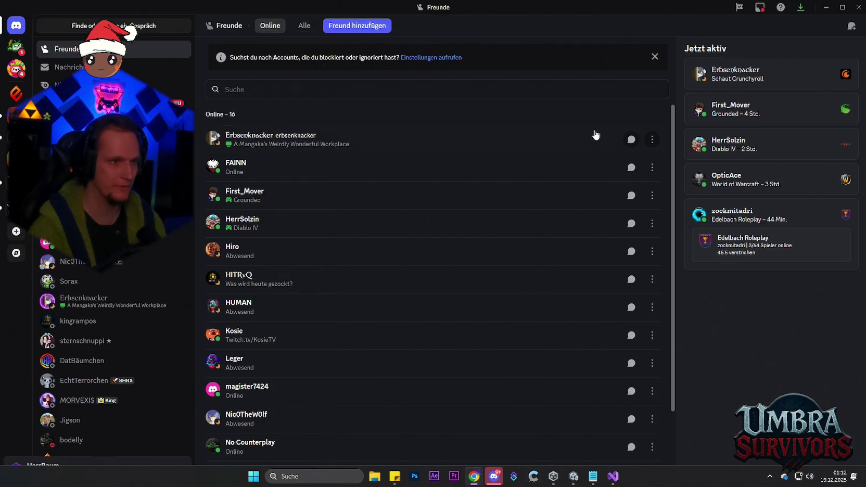
click(823, 9)
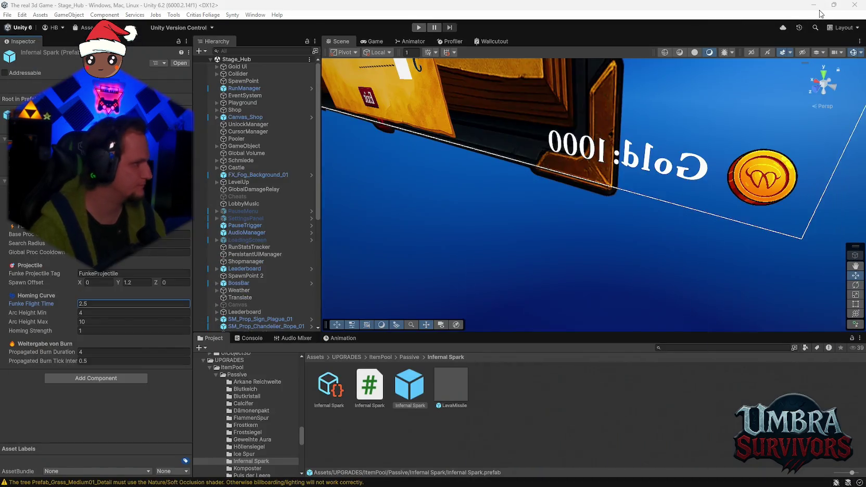
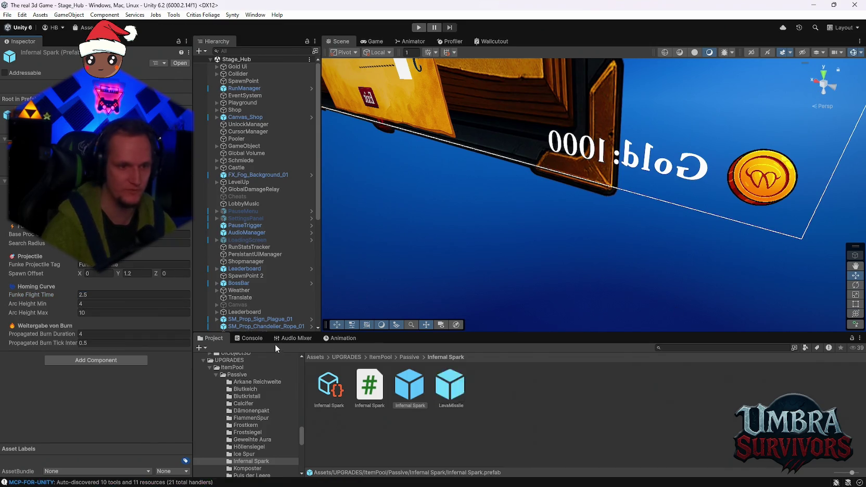
Step: Check the latest Console messages and show the Infernal Spark prefab's settings in the Inspector
click(252, 338)
click(211, 338)
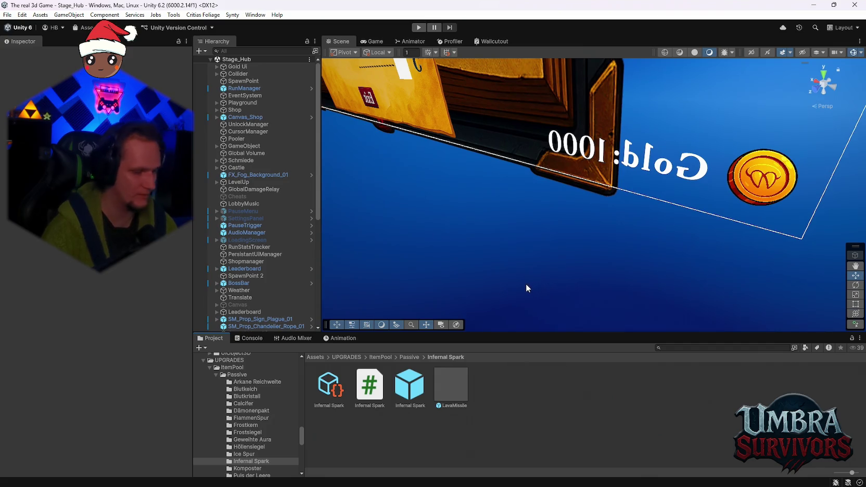
click(252, 338)
click(210, 338)
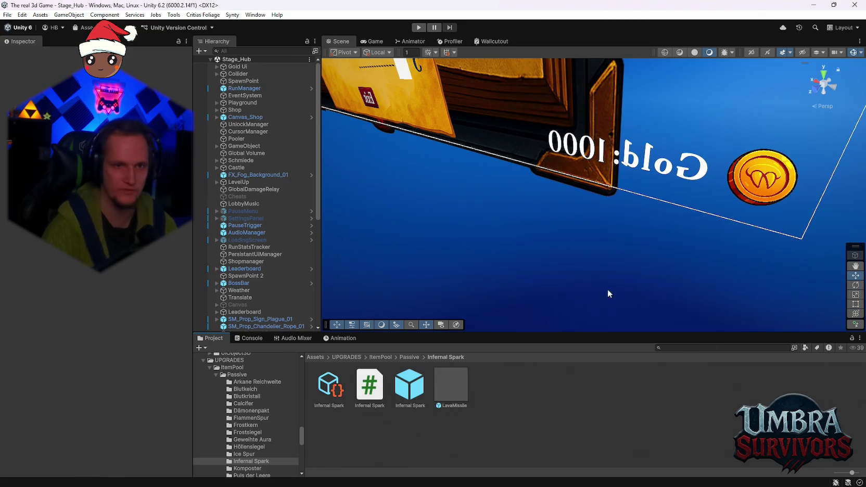
scroll(516, 210, down, 4)
click(417, 397)
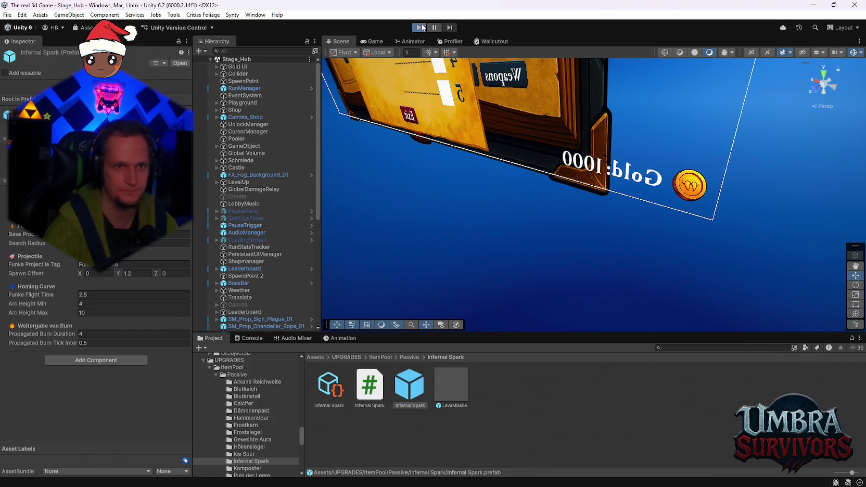
Step: Enter play mode and run the character into the Get a Weapon shop
click(420, 27)
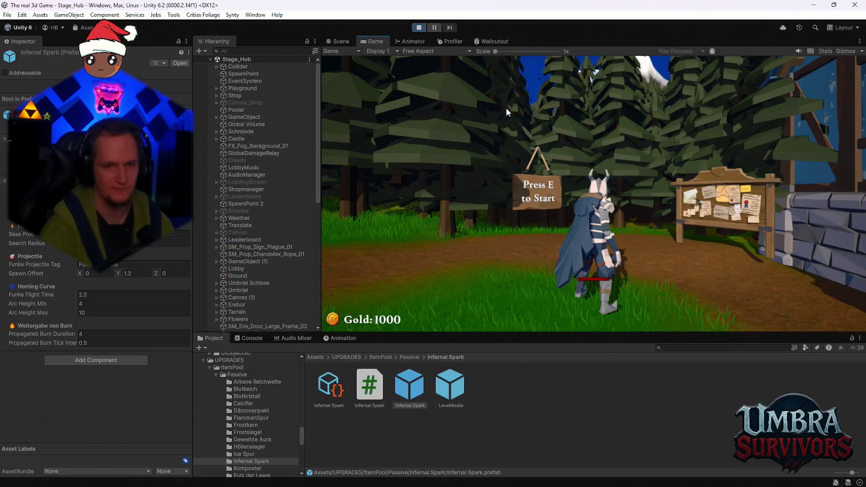
click(637, 209)
key(w)
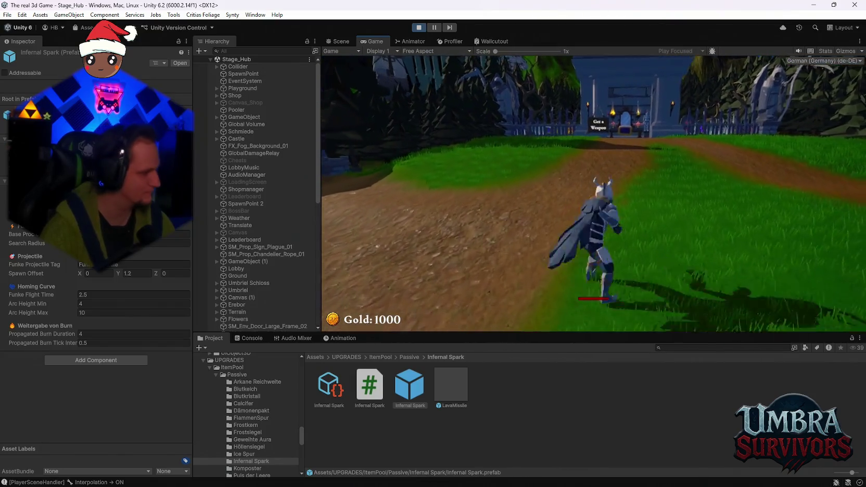
key(w)
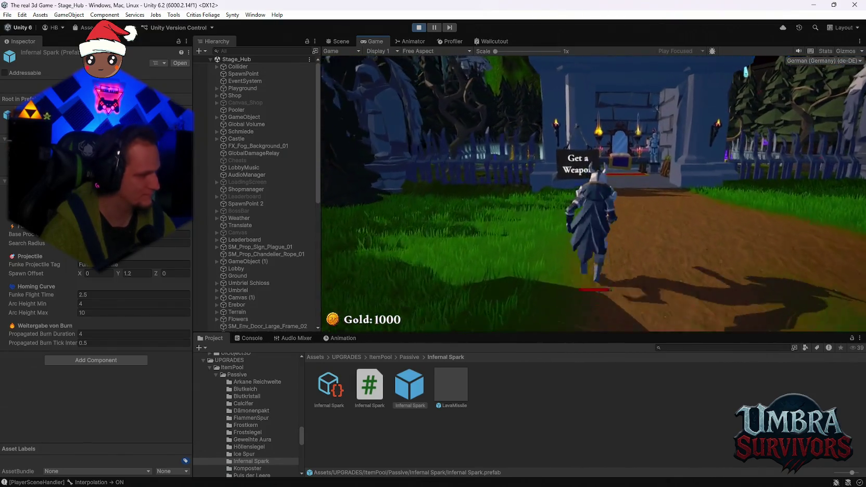
key(w)
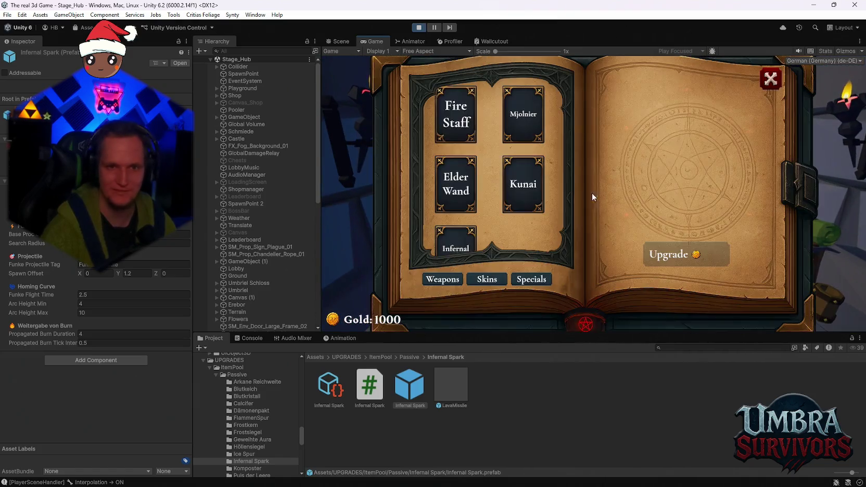
Step: View the Fire Staff and Infernal Torch details, close the weapon book and walk out
click(445, 99)
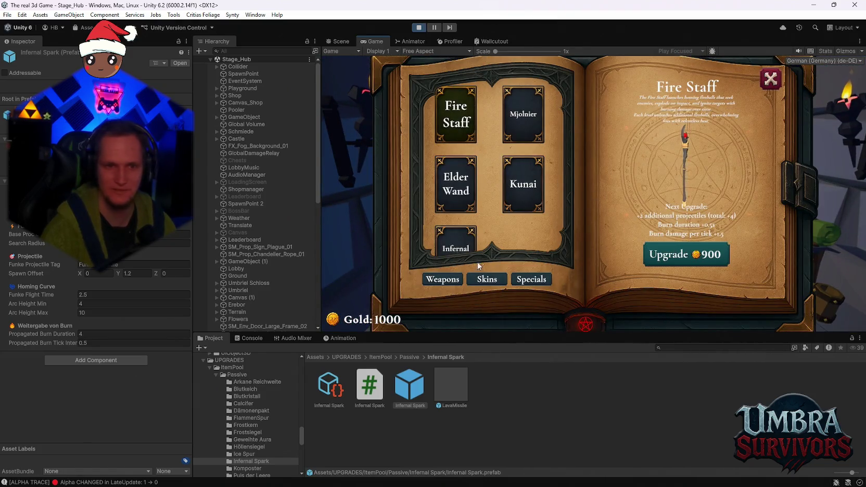
click(468, 250)
click(771, 79)
key(s)
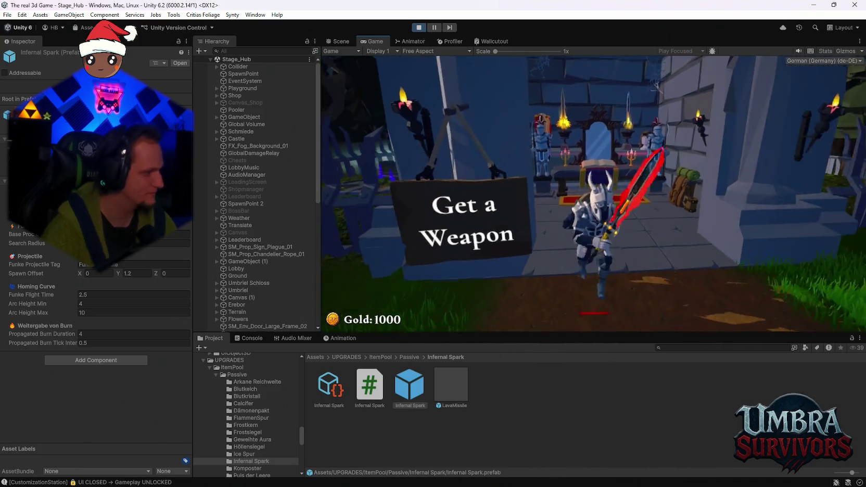
key(d)
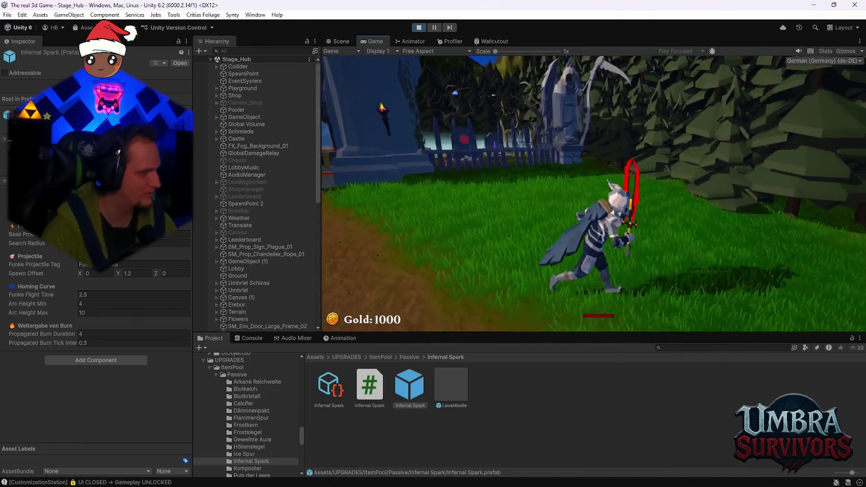
Step: Walk to the 'Press E to Start' sign, launch the Stage_Forest run, then pause the game
key(w)
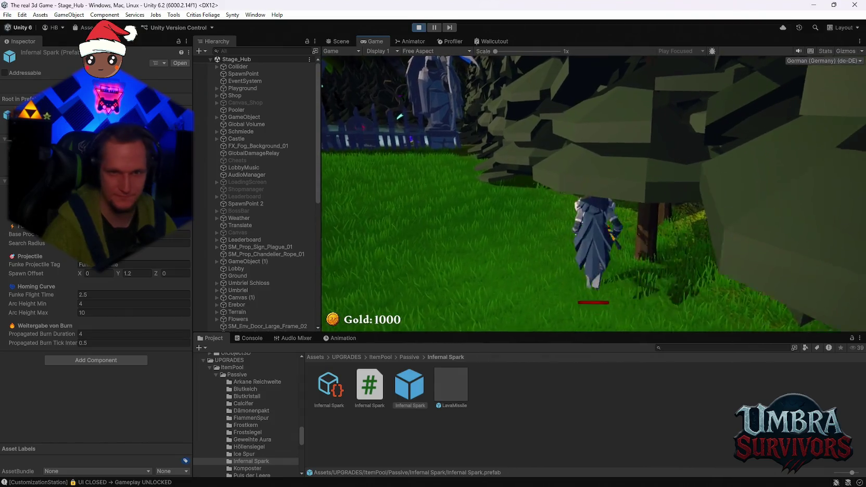
key(a)
key(w)
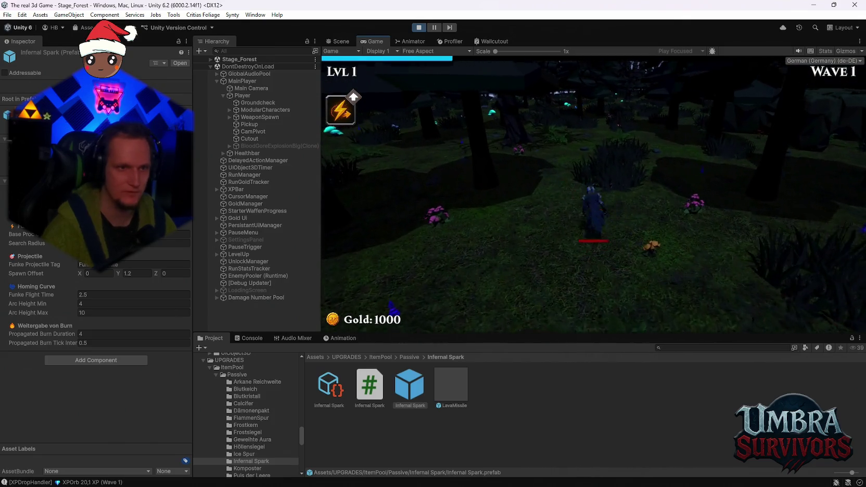
key(Escape)
Step: Select the Cheats object in the Hierarchy, resume the game and switch on God Mode with G
click(211, 60)
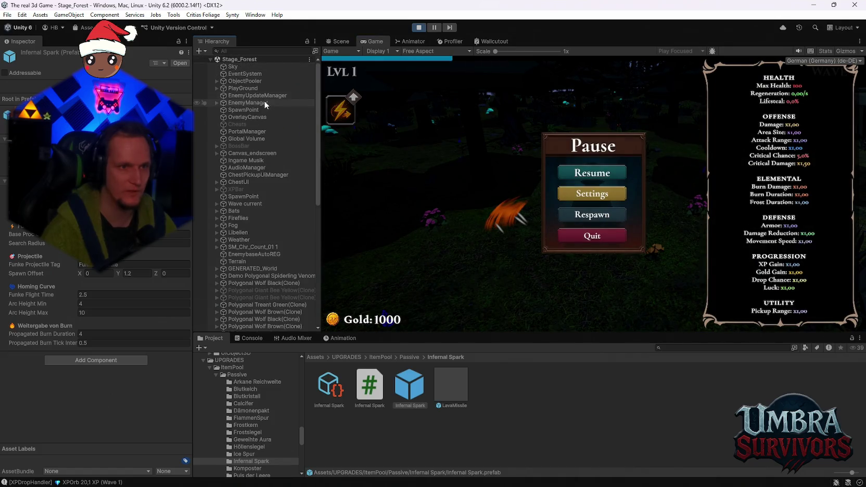
click(236, 124)
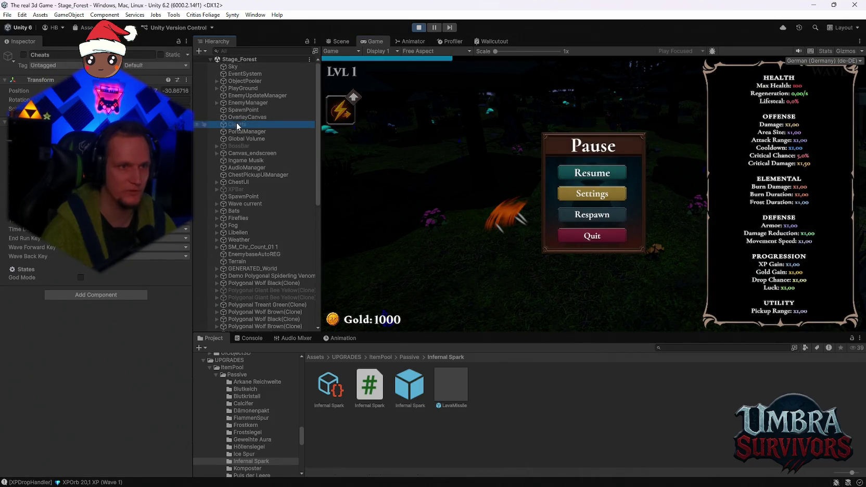
click(588, 169)
key(g)
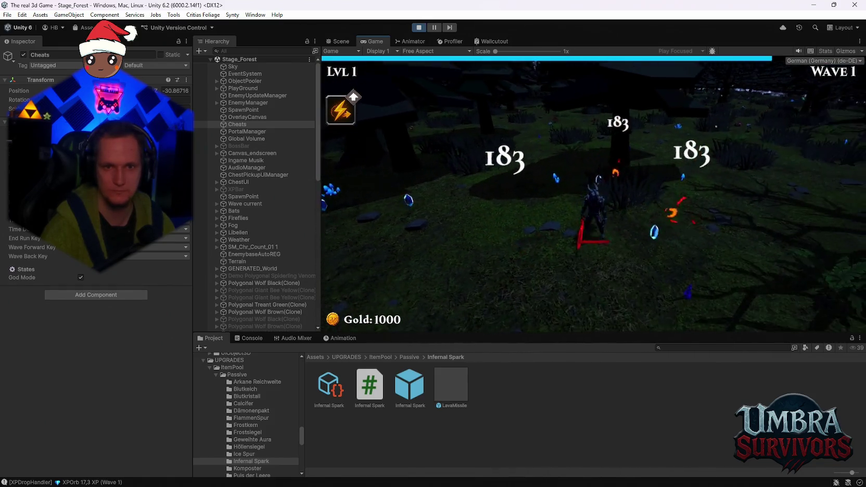
Step: Pick level-up upgrades, including Infernal Sigil and Infernal Spark, until reaching level 5
click(594, 203)
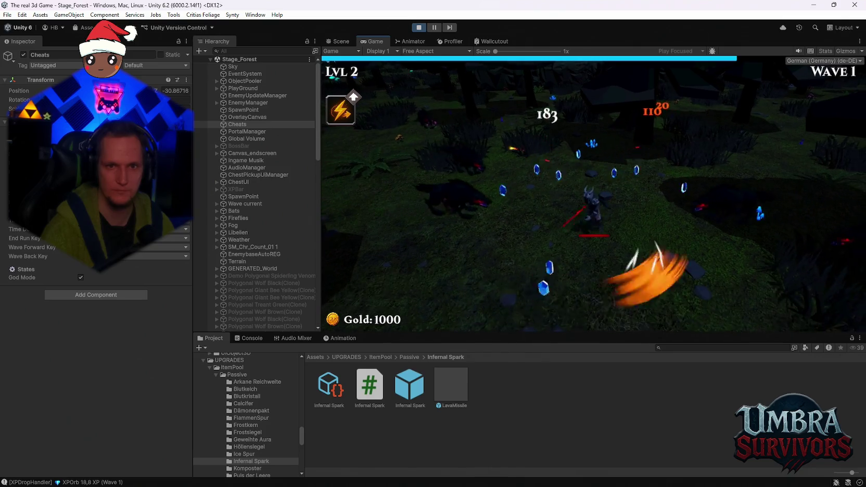
click(620, 209)
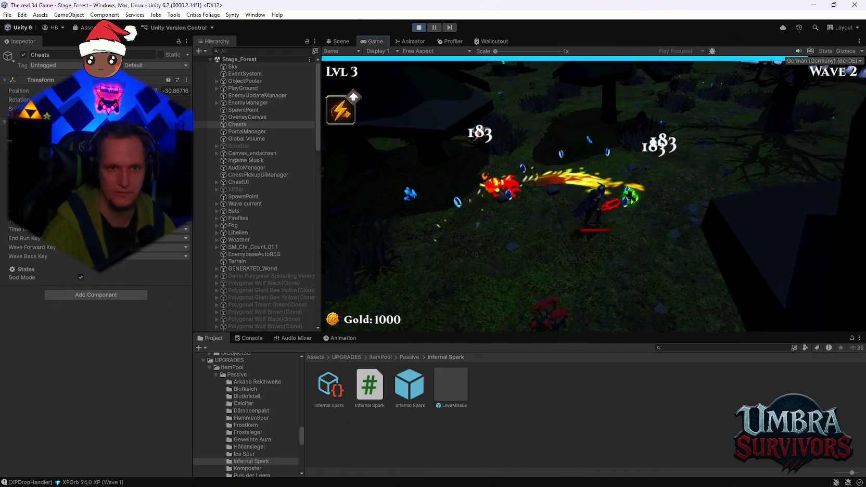
click(479, 210)
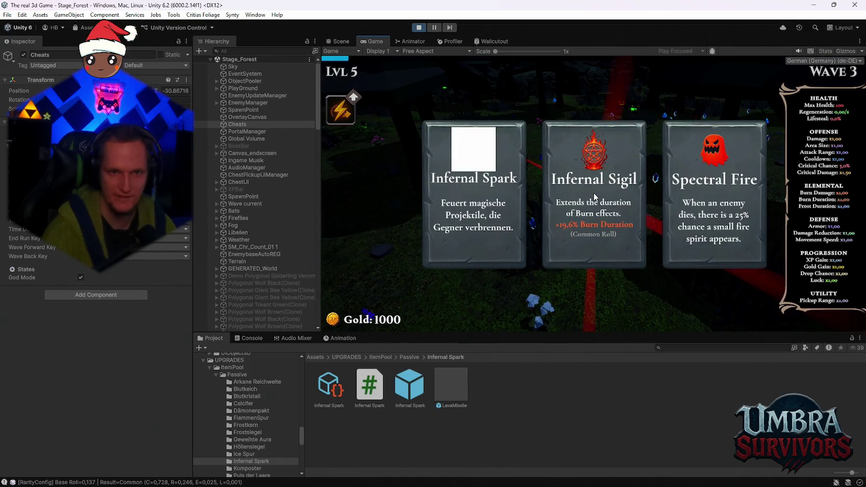
Step: Take the Infernal Spark card at level 5 and keep playing to wave 5
click(475, 220)
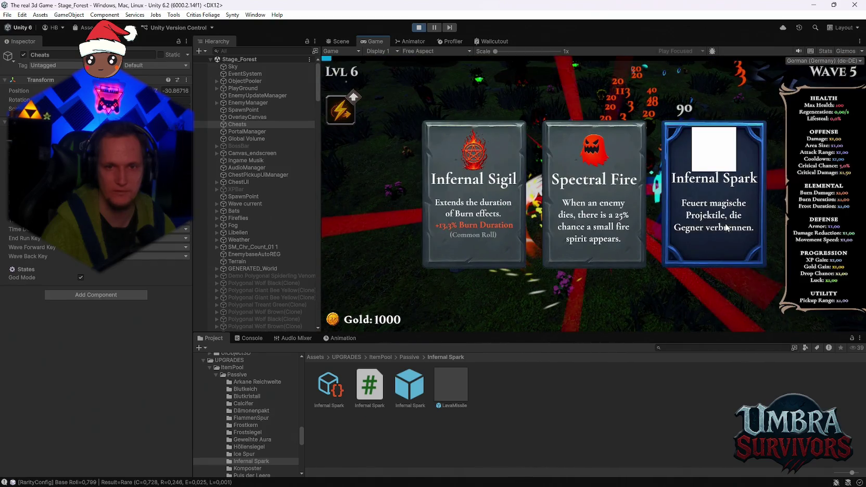
Step: Choose Infernal Spark at the next two level-ups, reaching level 7, then pause the game
click(706, 218)
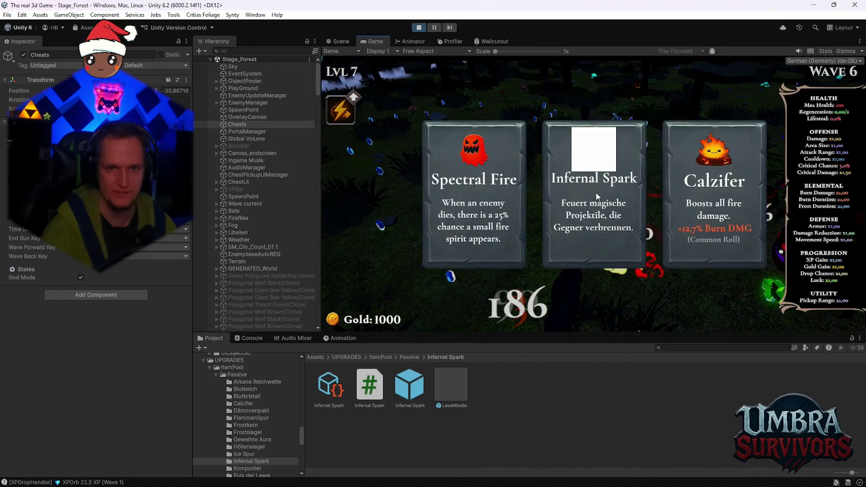
click(617, 220)
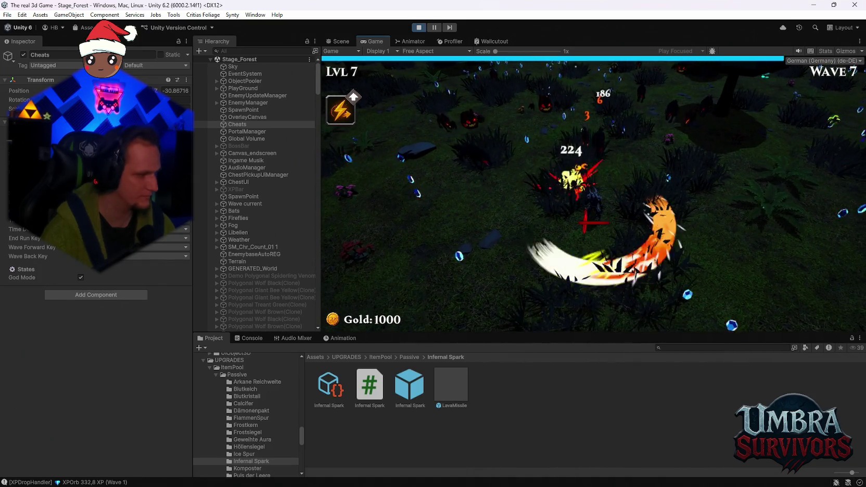
key(Escape)
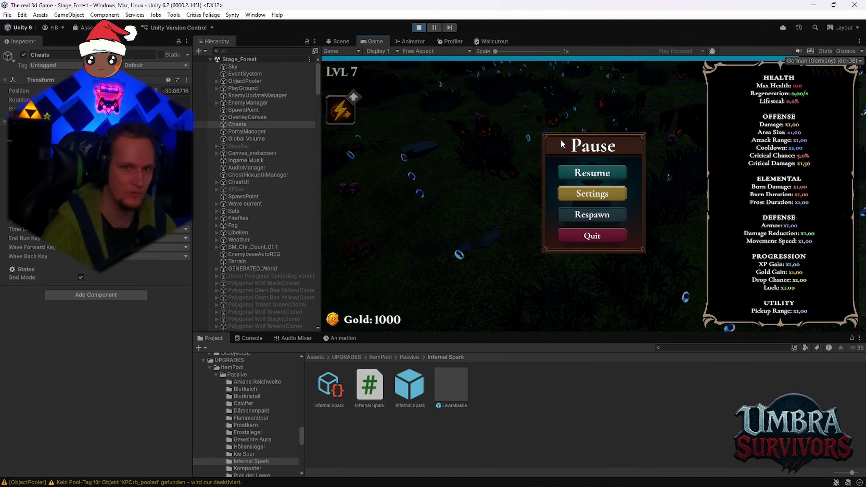
Step: Visit the game's Settings Camera page, return to the game, pause again and stop play mode
click(600, 195)
click(598, 178)
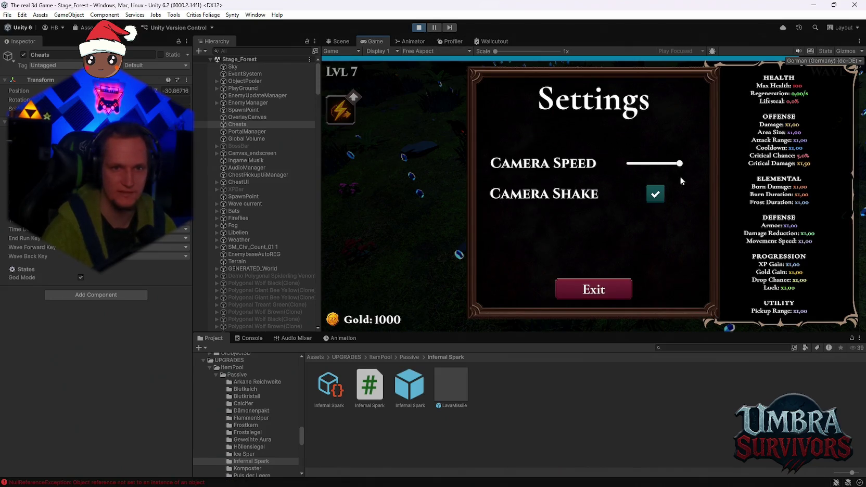
key(Escape)
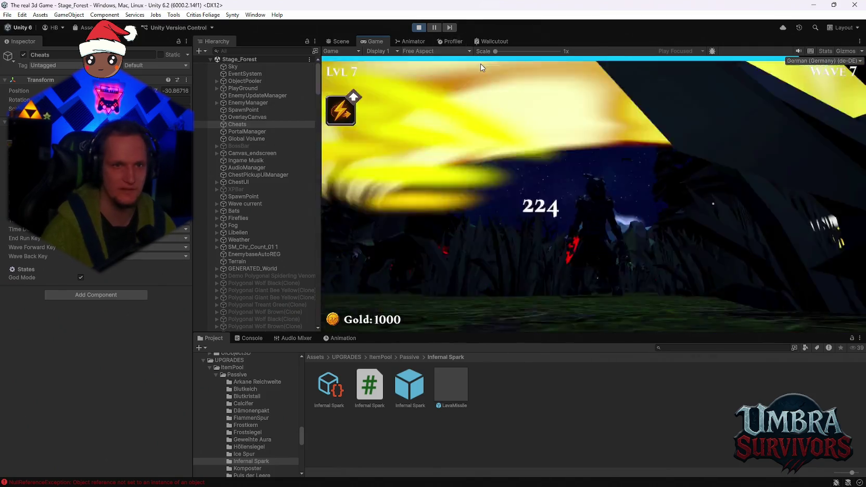
key(Escape)
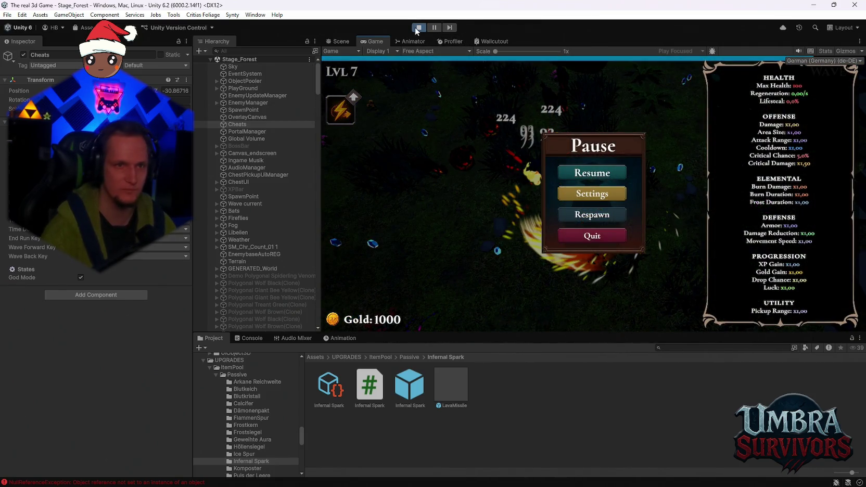
click(418, 27)
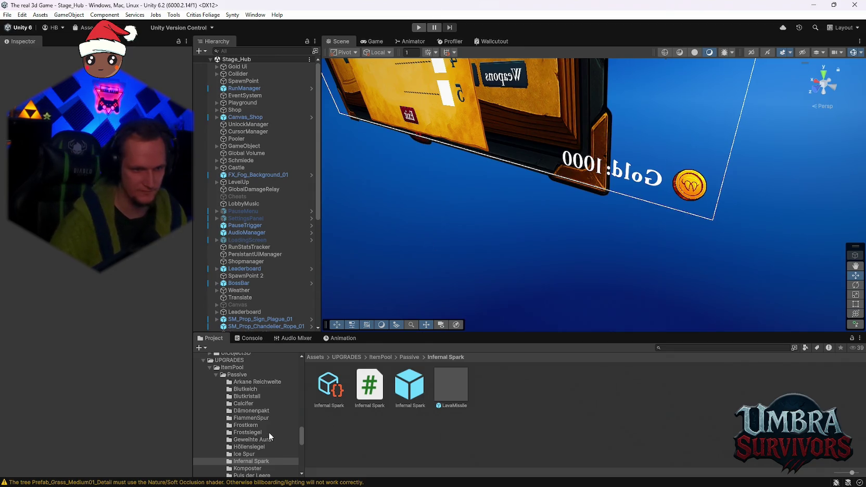
Step: Select the Infernal Spark prefab in the Project window to inspect its Homing Curve and burn values
scroll(278, 440, down, 3)
scroll(279, 439, up, 3)
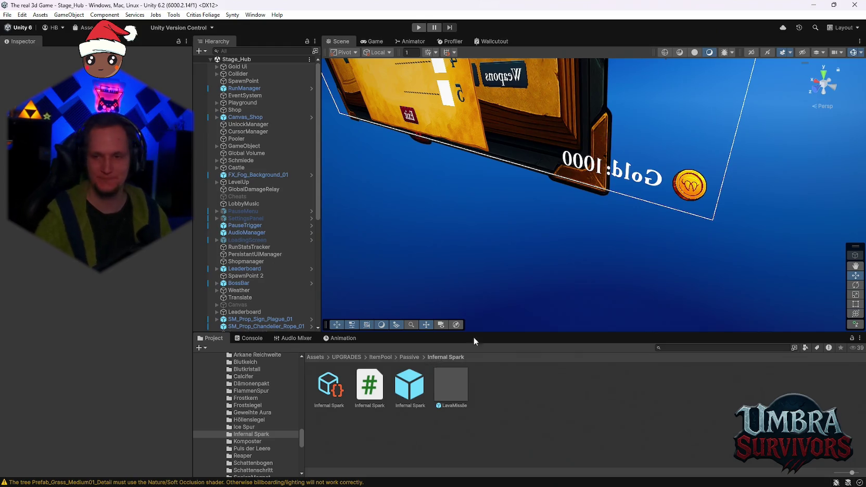
click(401, 388)
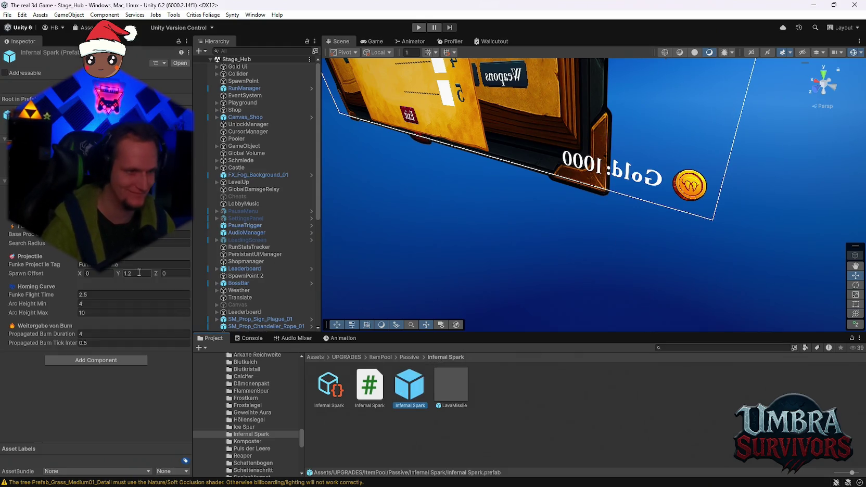
Step: Set Infernal Spark's Arc Height Max to 20, then select the LavaMissile prefab
click(107, 296)
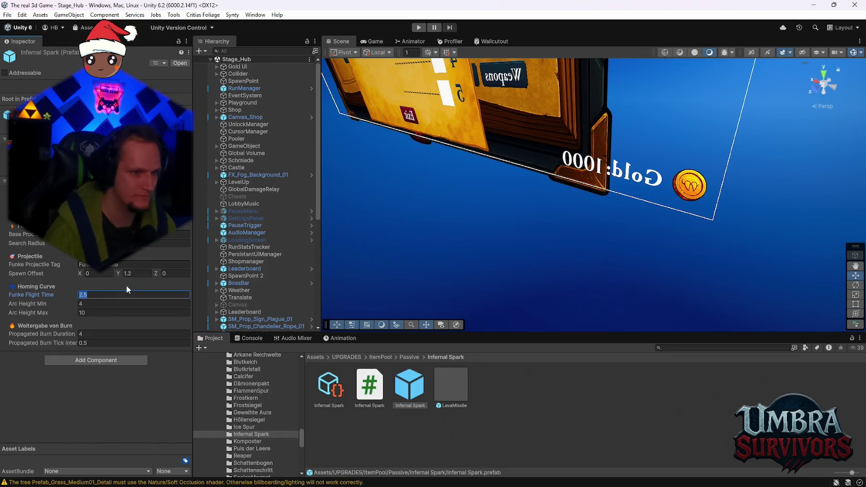
click(96, 311)
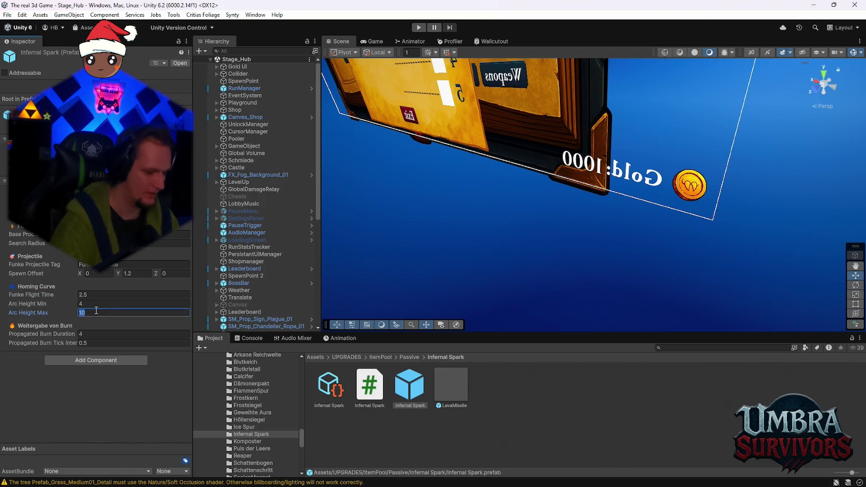
text(20)
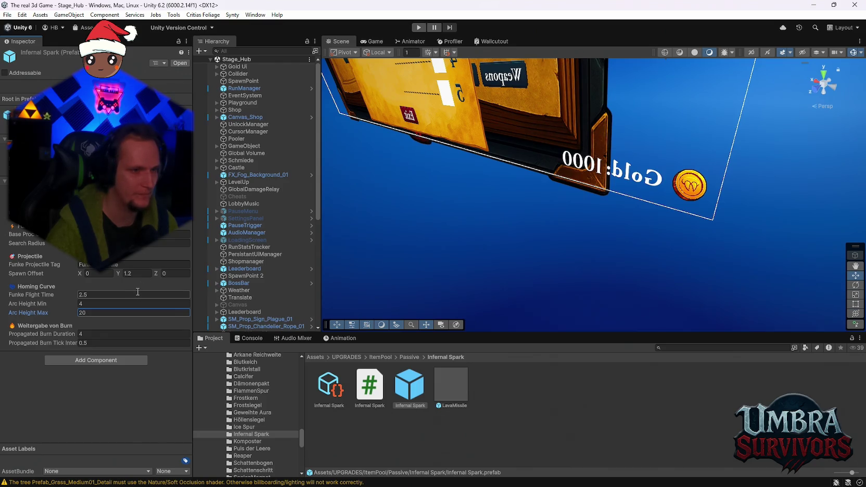
click(458, 393)
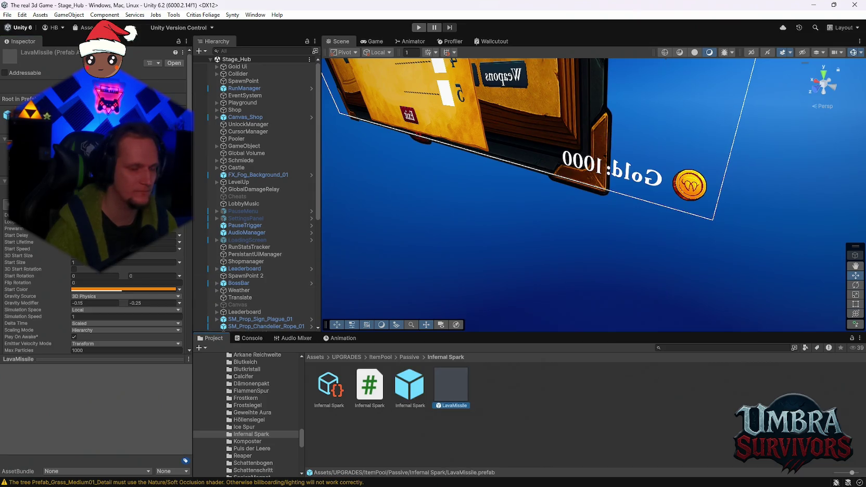
Step: View the Infernal Spark upgrade, prefab and C# script, then search the project for 'rarity roll'
click(330, 386)
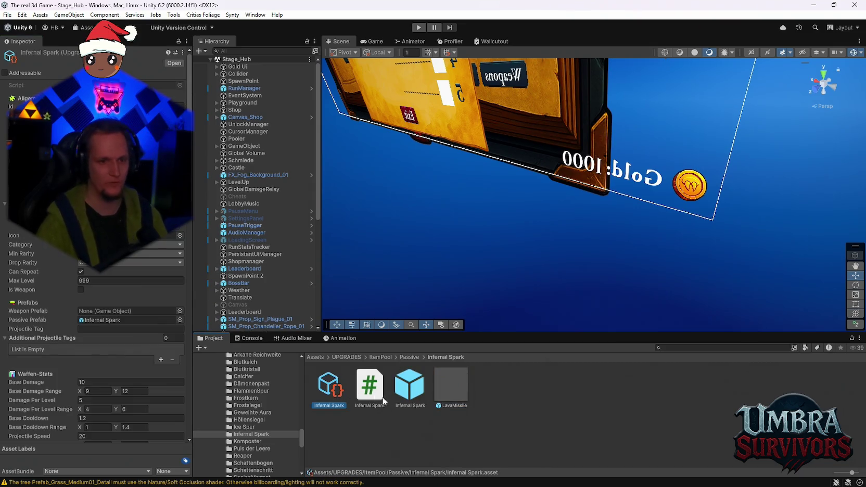
click(409, 386)
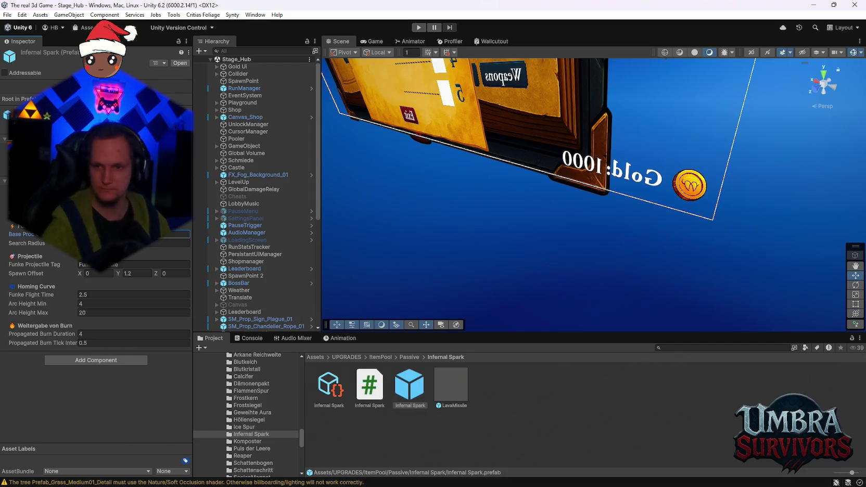
click(369, 391)
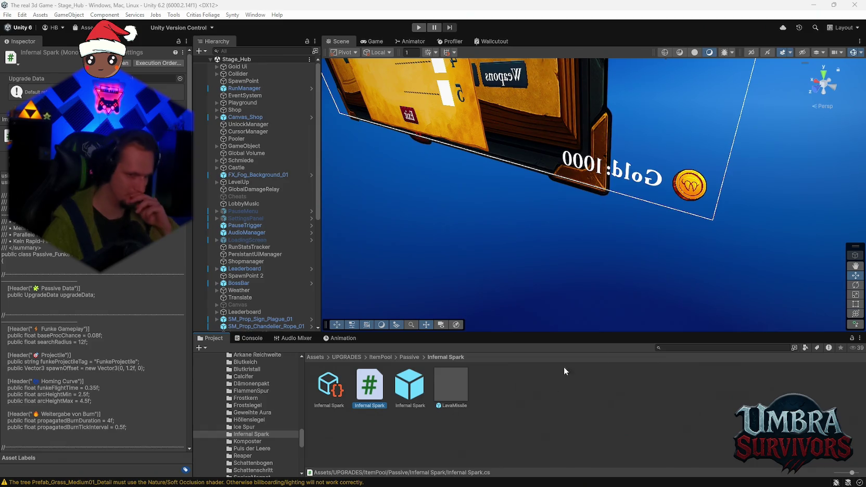
click(682, 348)
text(rari)
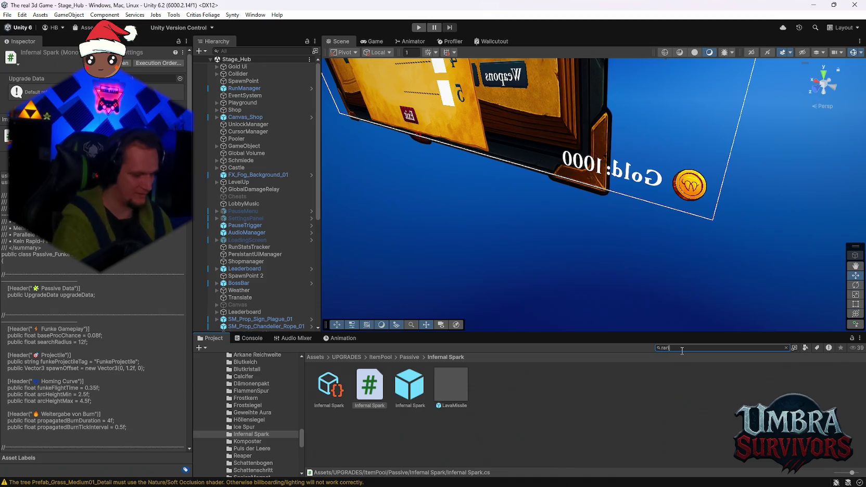
text(ty roll)
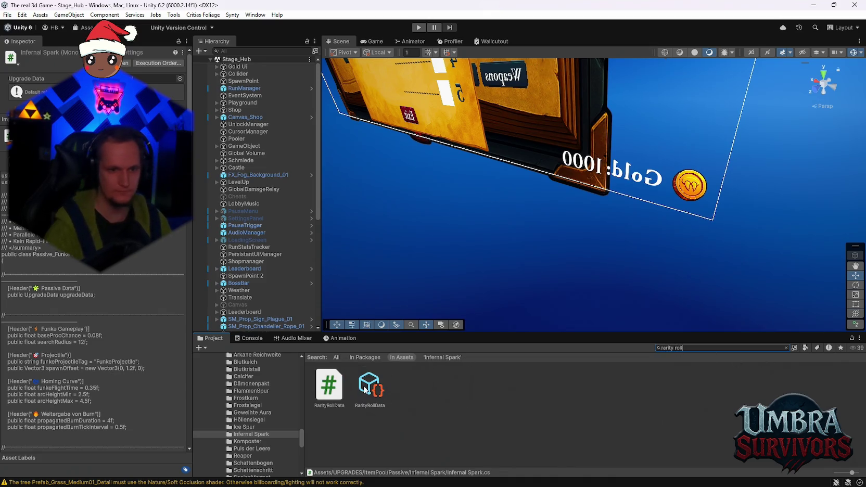
click(360, 391)
scroll(104, 339, down, 10)
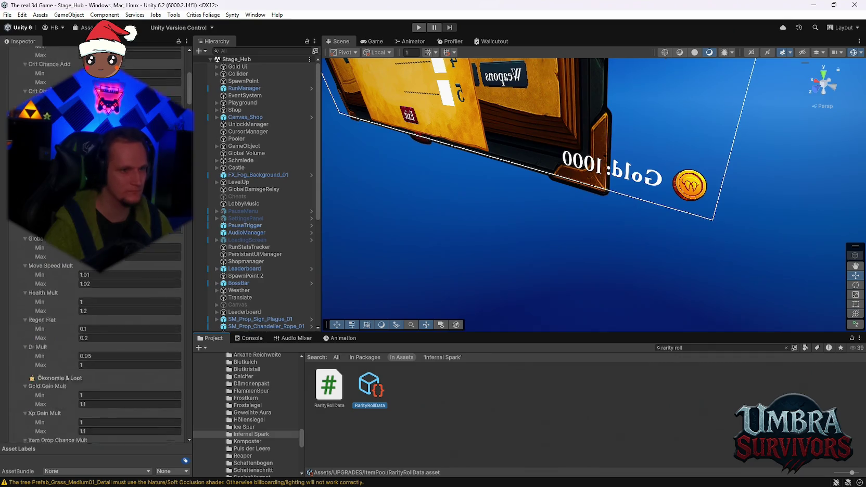
scroll(104, 339, down, 15)
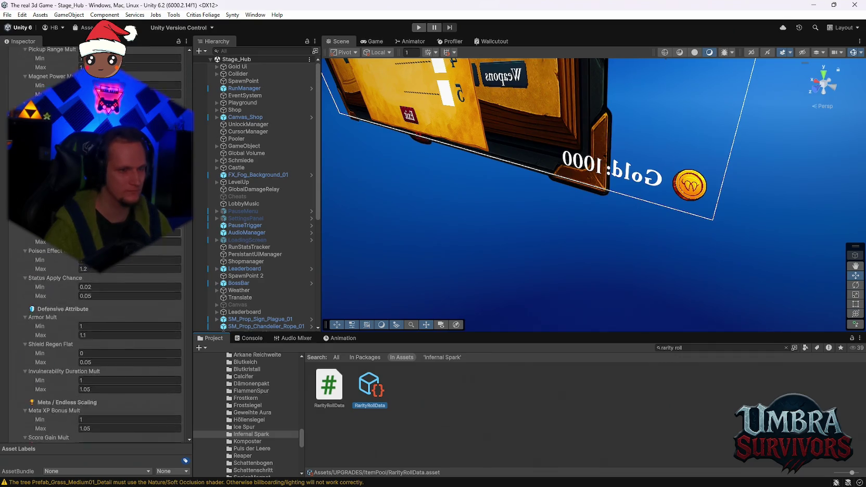
scroll(104, 338, down, 2)
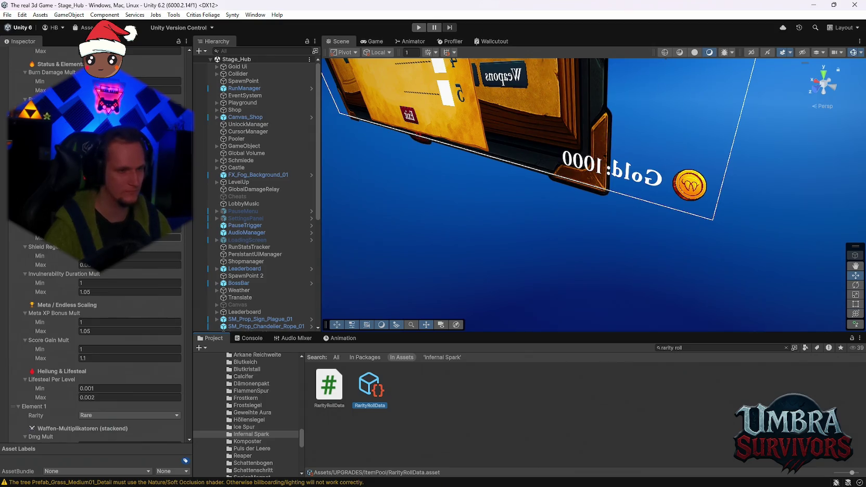
scroll(94, 338, down, 5)
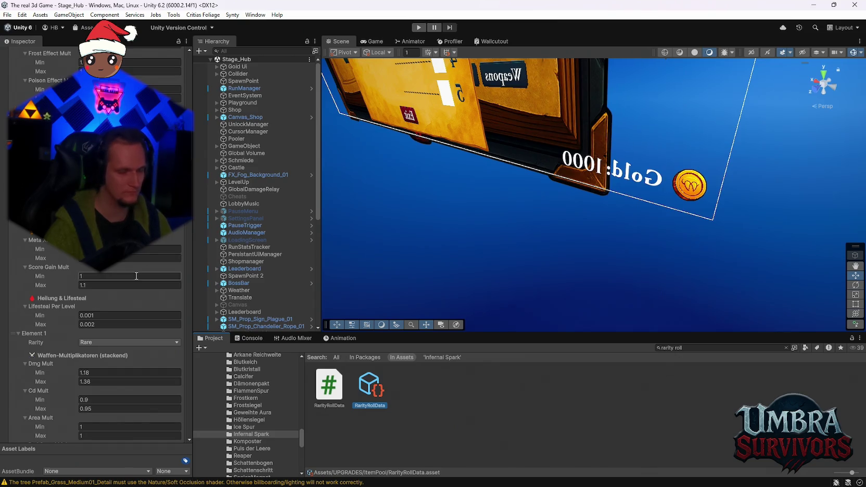
scroll(136, 276, down, 15)
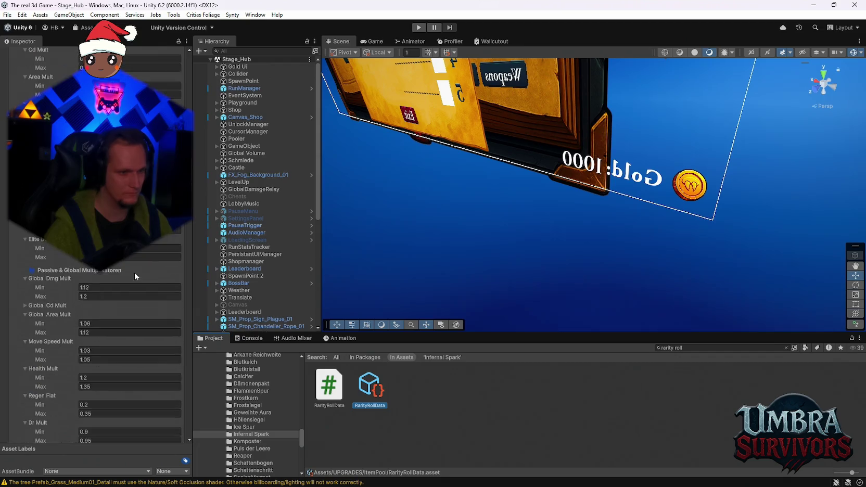
scroll(134, 273, down, 20)
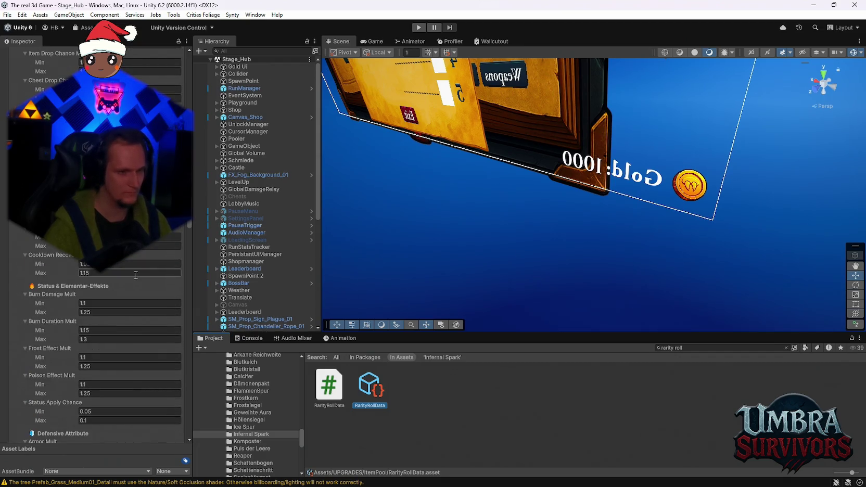
scroll(136, 274, up, 15)
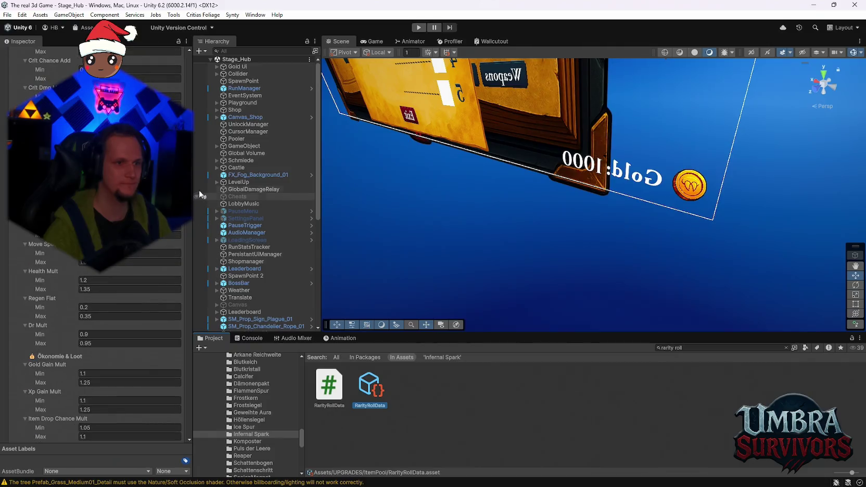
scroll(184, 78, up, 5)
click(181, 52)
click(221, 62)
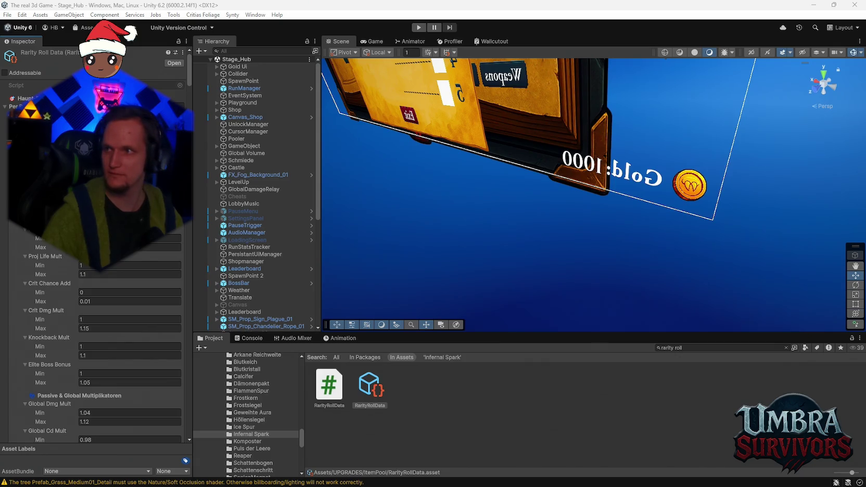
Step: Check the Console log, then open the Infernal Spark folder in the Project browser
click(245, 339)
click(208, 338)
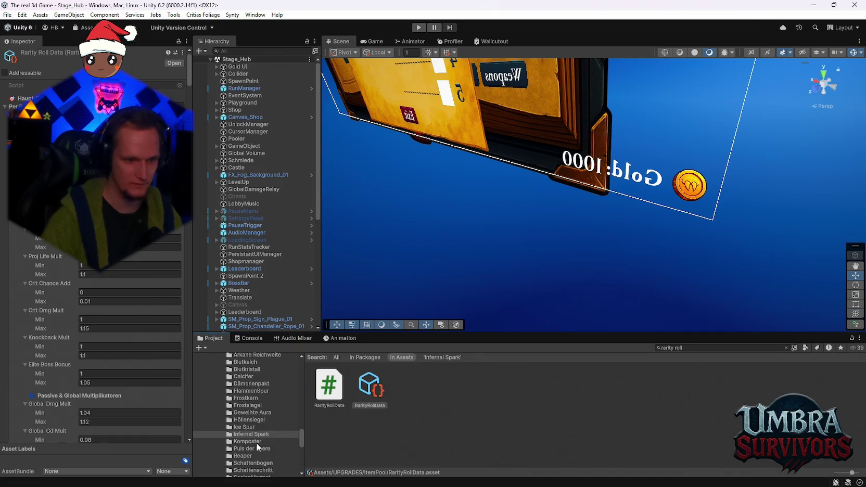
click(344, 409)
click(252, 435)
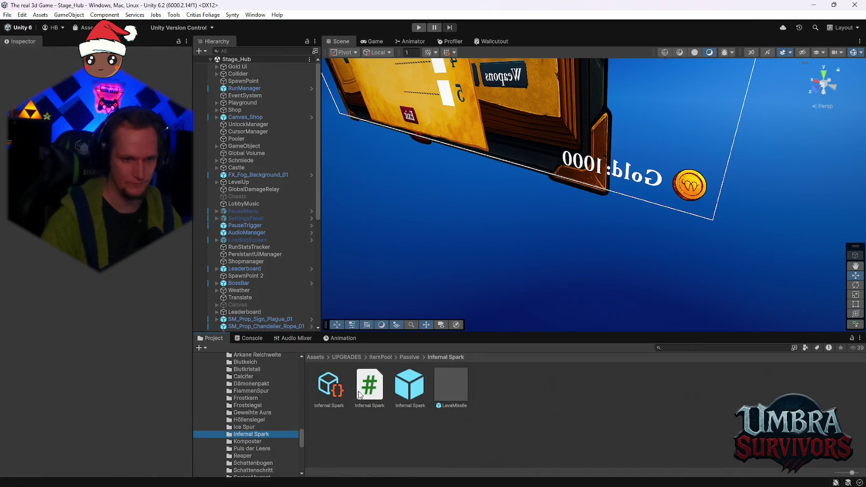
Step: Read the Infernal Spark C# script's source, then switch to Discord
click(357, 401)
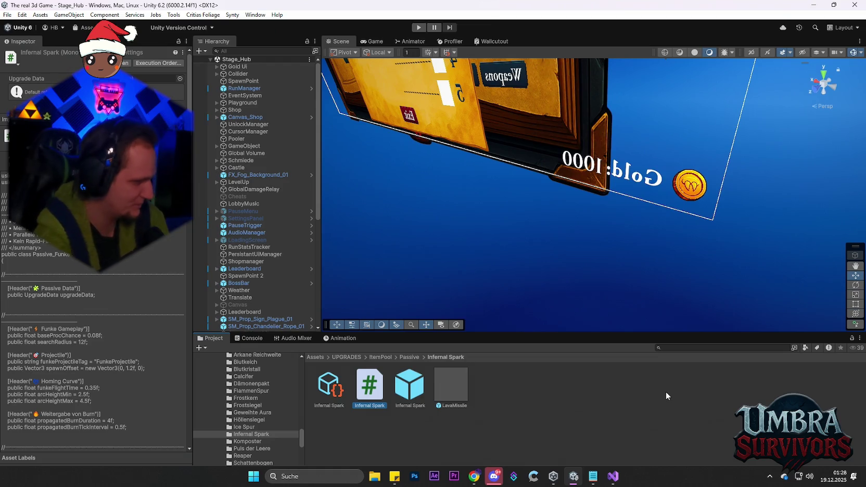
click(666, 396)
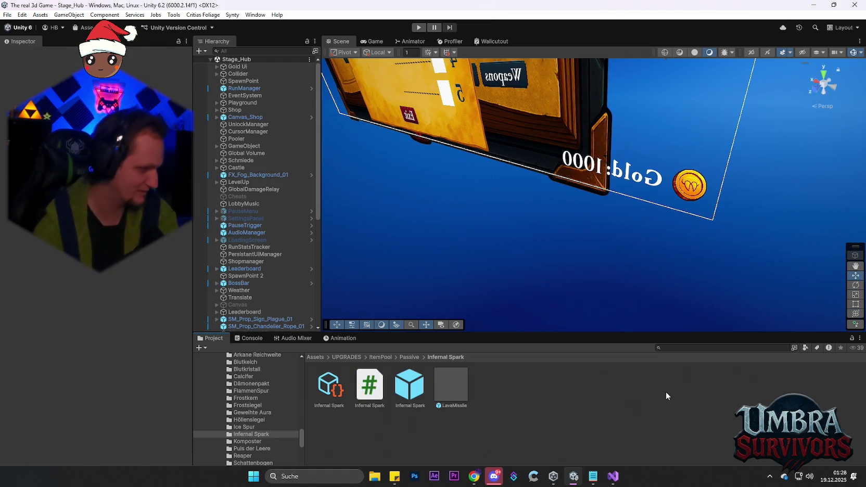
click(499, 474)
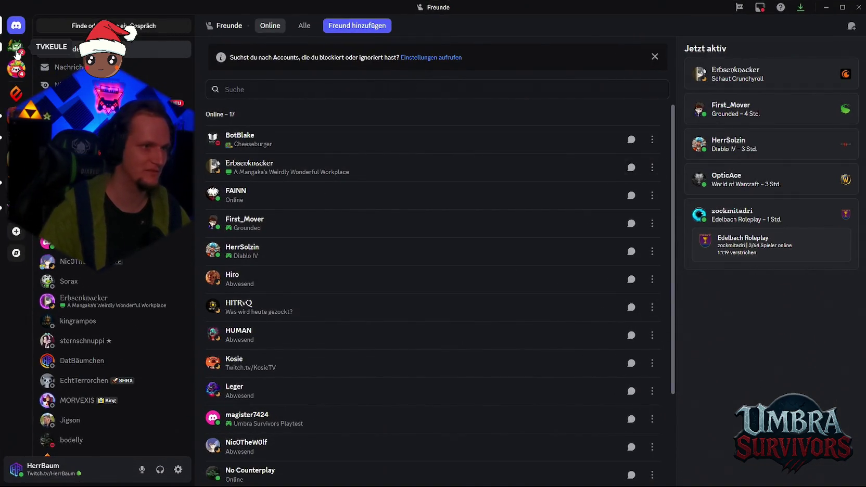
Step: Watch the gameplay video in the friend's DM, then go to Wood Wide Web's #Patches channel
click(16, 47)
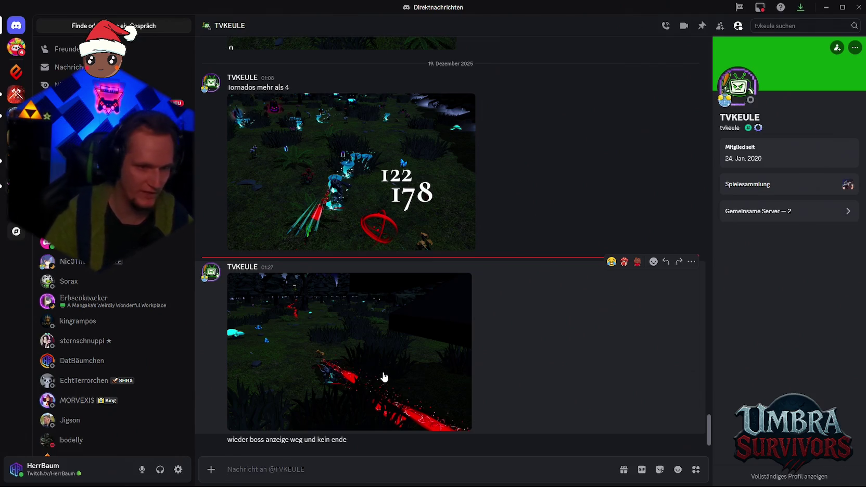
click(383, 376)
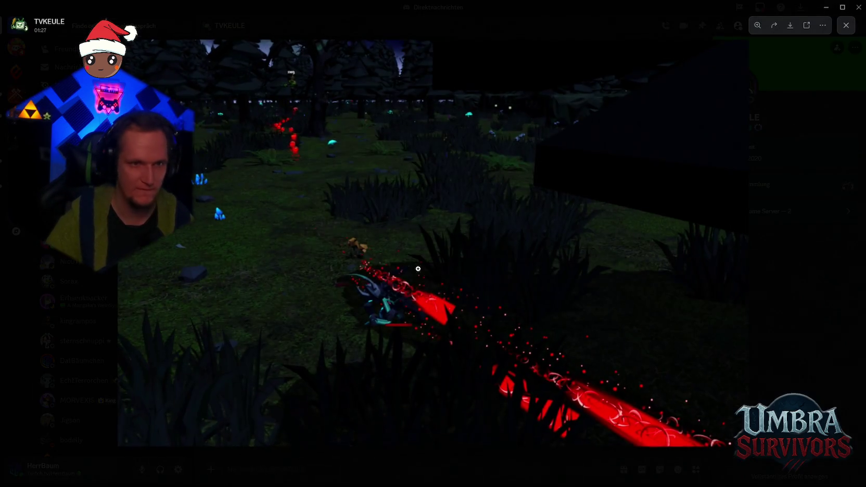
click(846, 25)
click(16, 115)
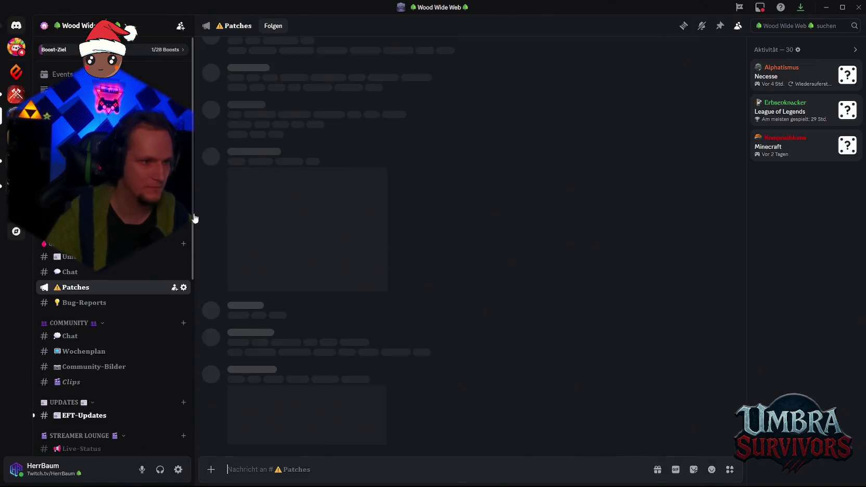
Step: Scroll the Patches channel, leave Discord for Unity, and start the game in play mode
scroll(156, 307, down, 5)
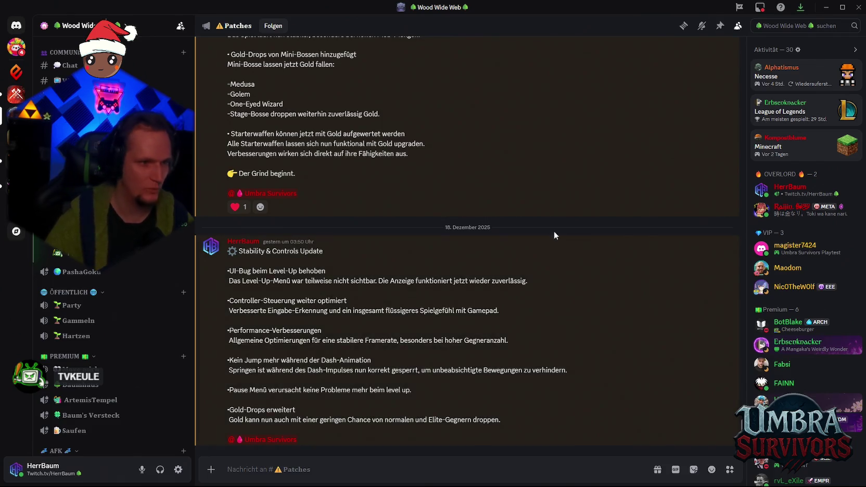
click(827, 10)
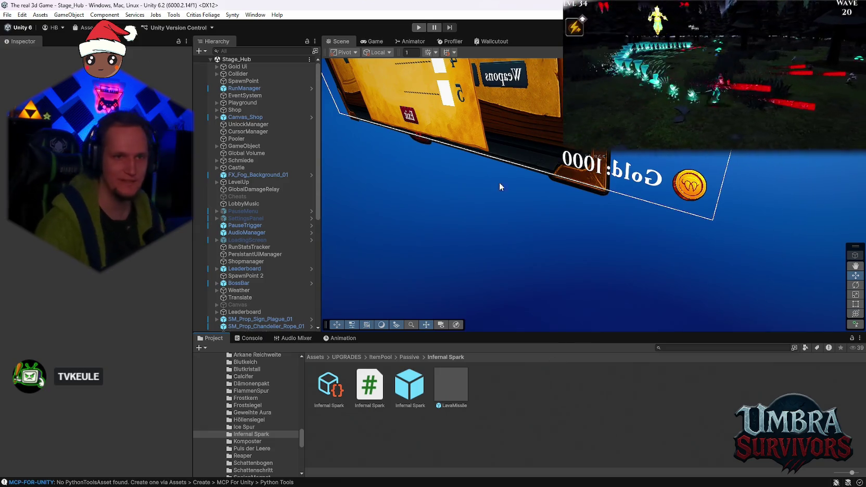
click(418, 27)
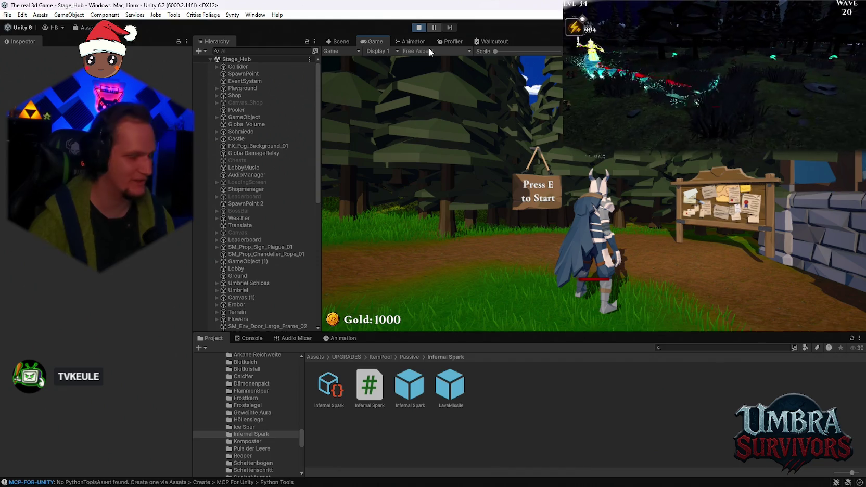
Step: Walk from the hub into Stage_Forest, pause on the stats sheet, and expand Stage_Forest in the Hierarchy
click(448, 128)
key(w)
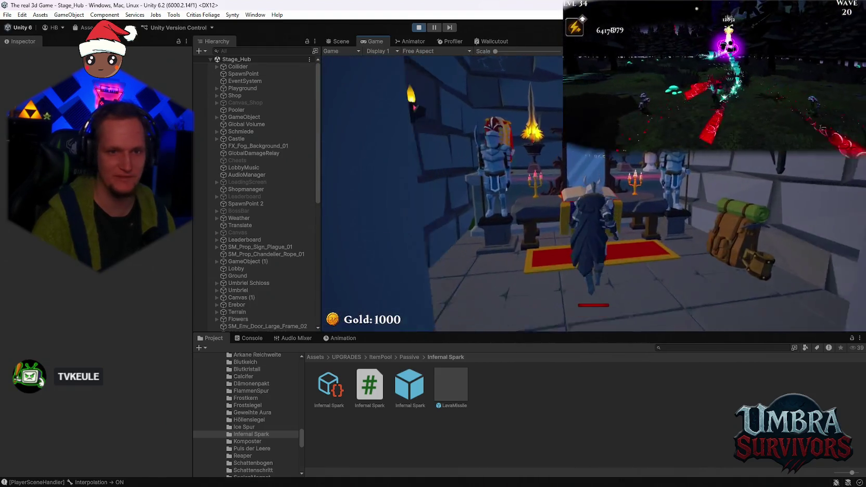
click(450, 119)
key(Escape)
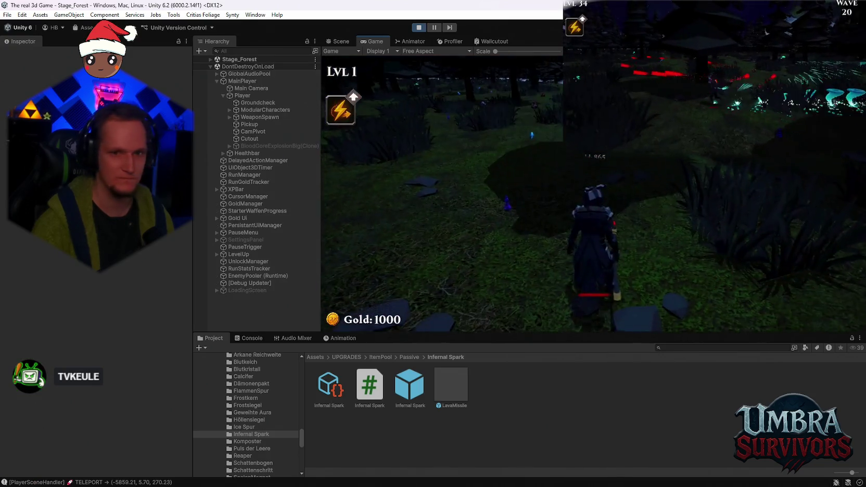
key(Escape)
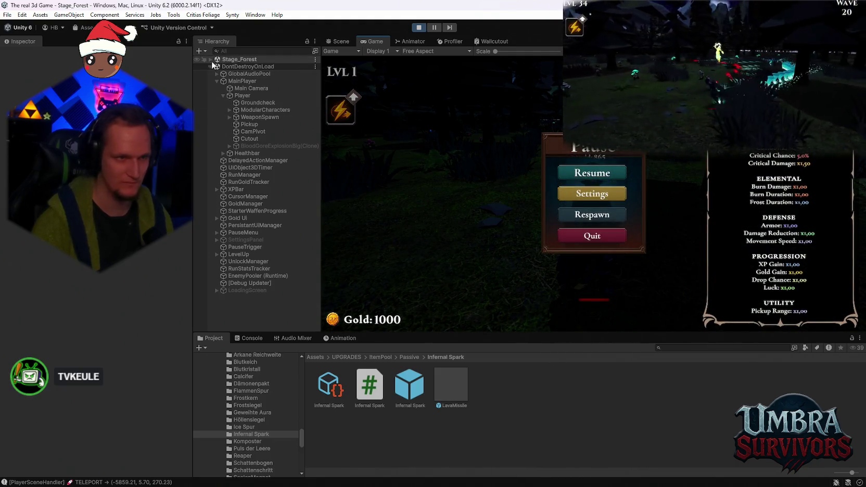
click(210, 59)
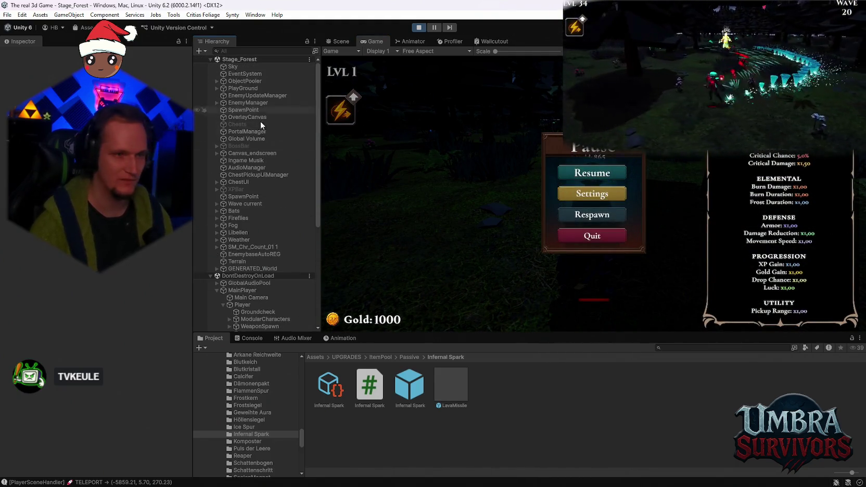
Step: Enable God Mode on the Cheats object, continue with Endless after Run Complete, and pause again
click(237, 124)
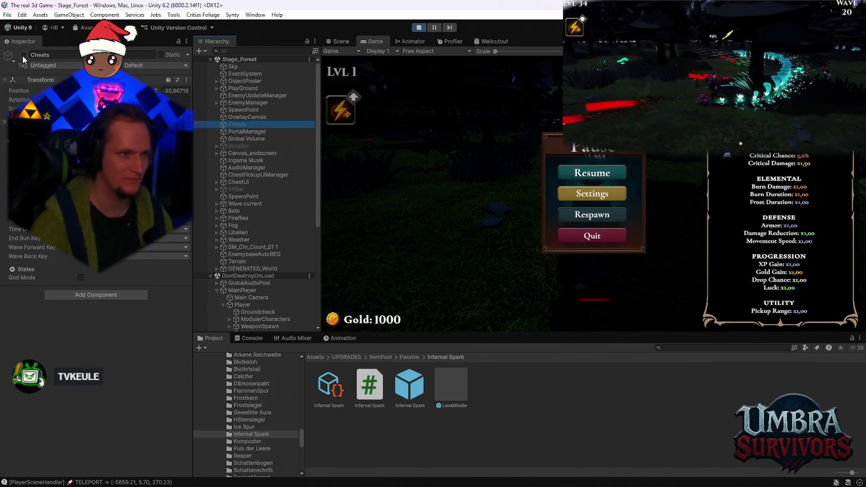
click(565, 172)
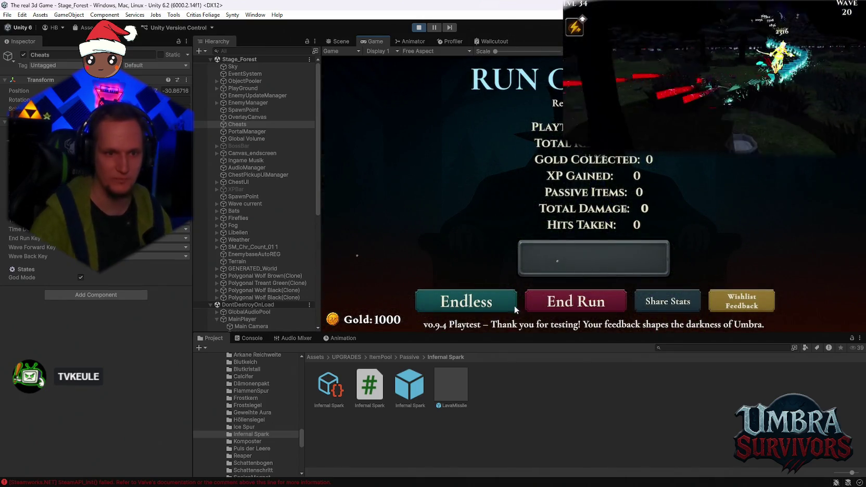
click(466, 301)
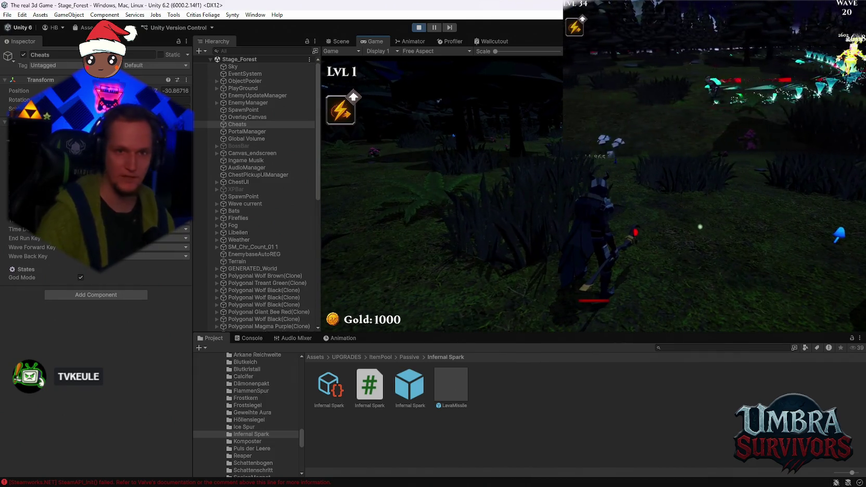
key(Escape)
scroll(260, 206, down, 10)
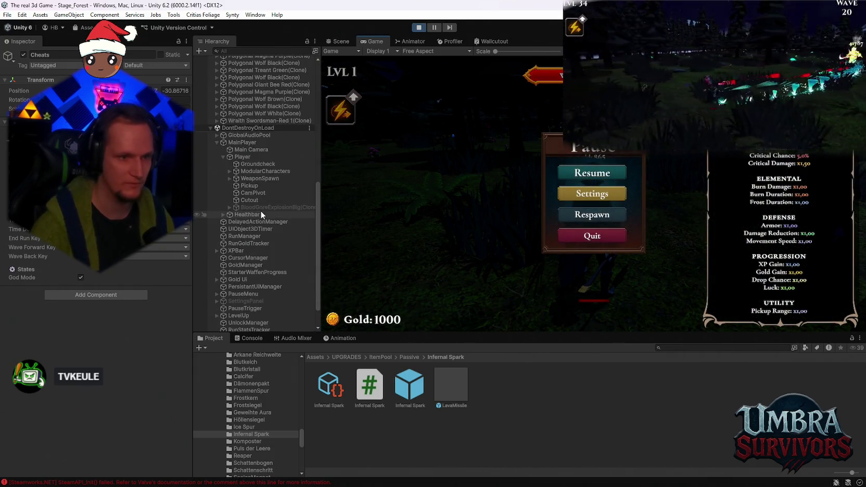
Step: Select the Wraith Swordsman-Red 1(Clone) boss and check its Max Health and Rotation Smooth values
click(260, 149)
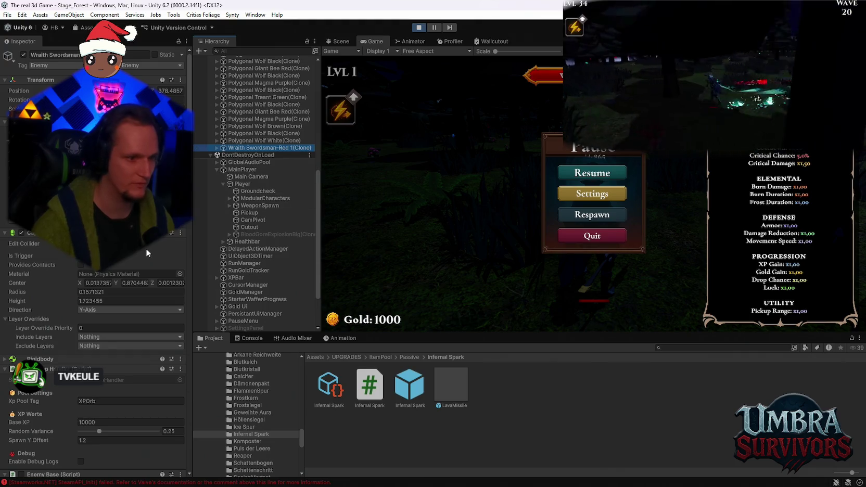
scroll(146, 249, down, 3)
scroll(152, 285, down, 3)
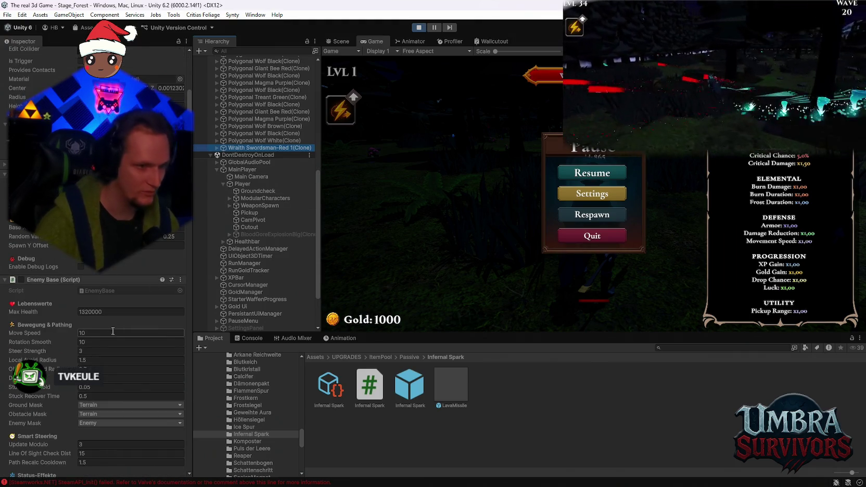
click(100, 312)
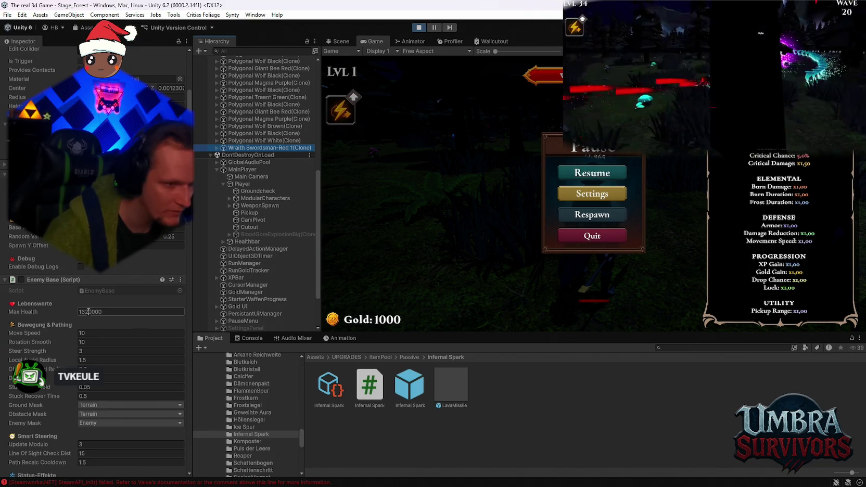
click(135, 343)
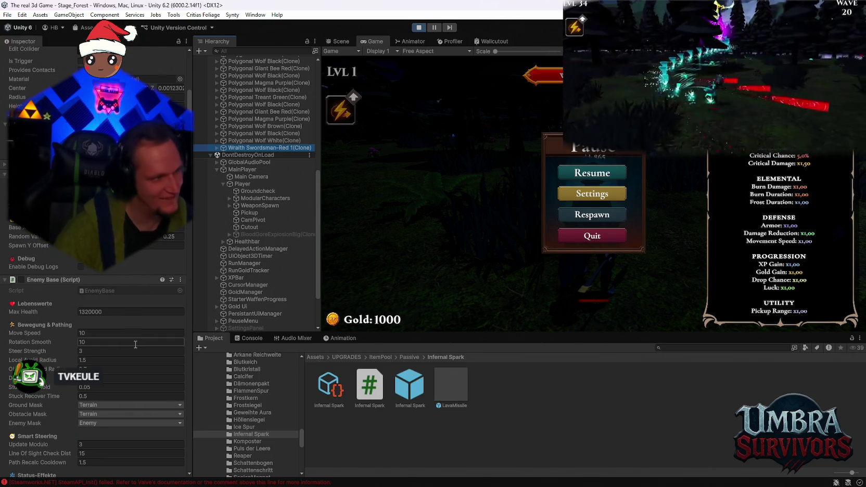
Step: Review its phase settings, Boss Reporter and Item Drop Handler, then resume the game
scroll(98, 354, down, 15)
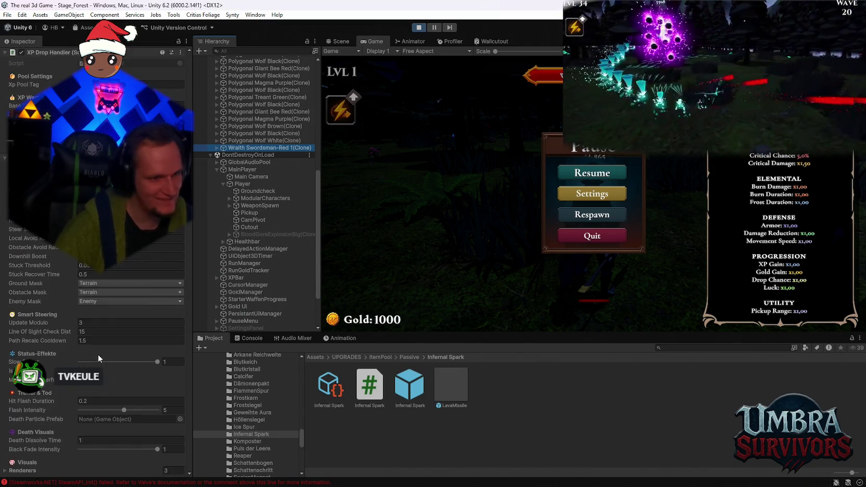
scroll(121, 355, down, 5)
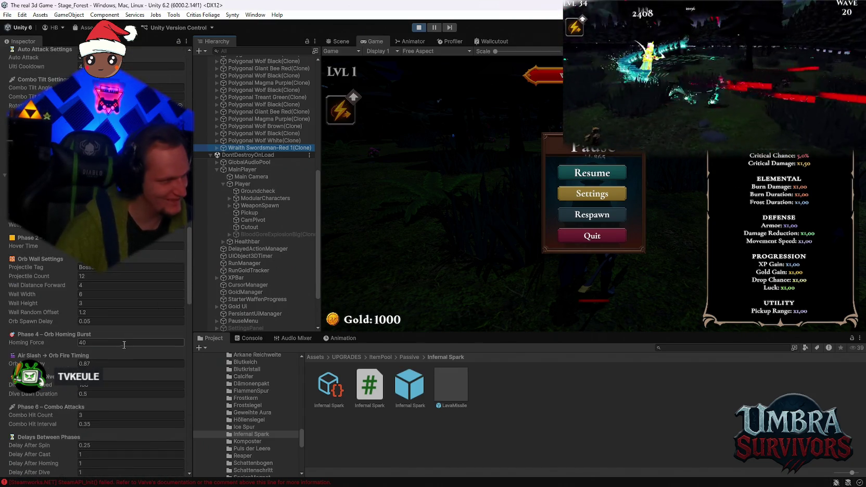
scroll(106, 340, down, 17)
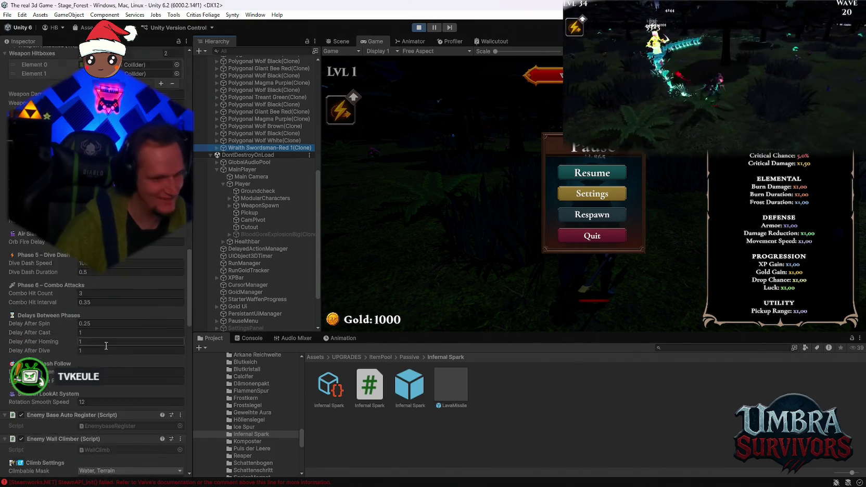
scroll(116, 346, down, 2)
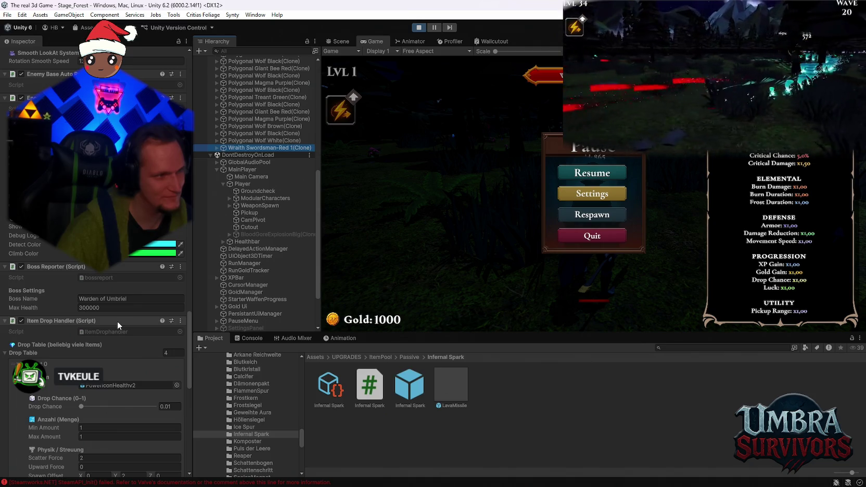
click(589, 174)
click(589, 174)
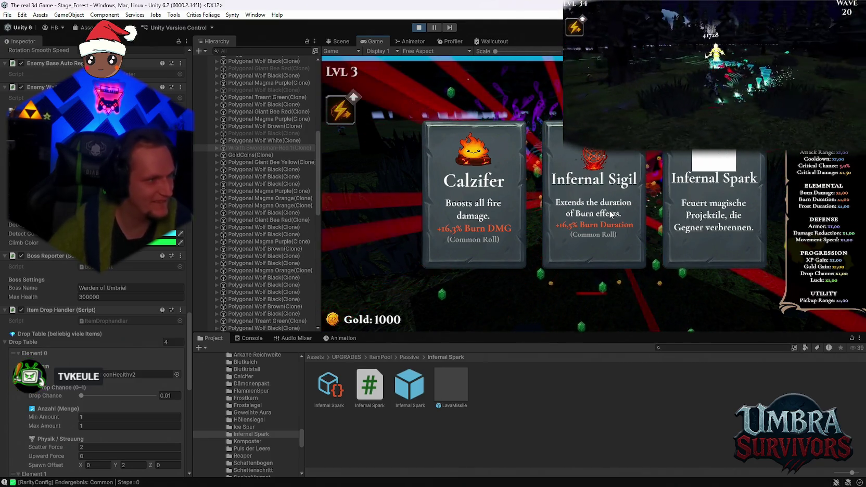
Step: Stop play mode with Ctrl+P after the forest run ends
key(ctrl+p)
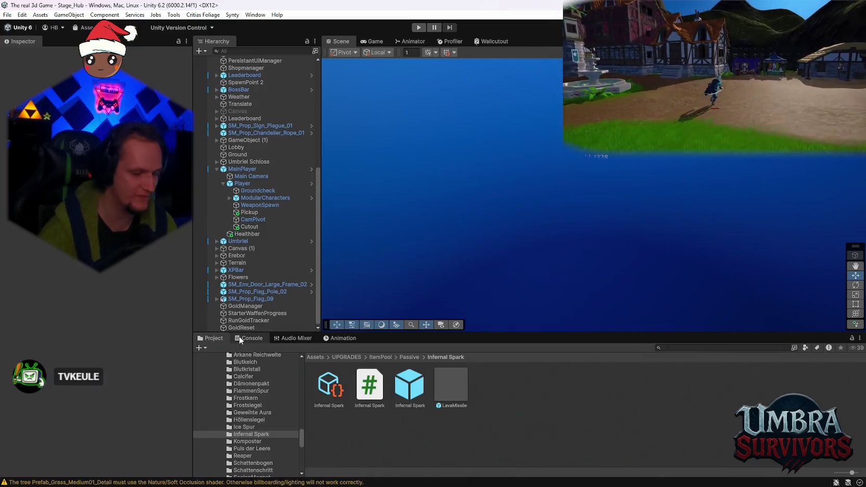
Step: Bring the editor in front of the game window and check the Console before returning to the Infernal Spark folder's assets
key(alt+Tab)
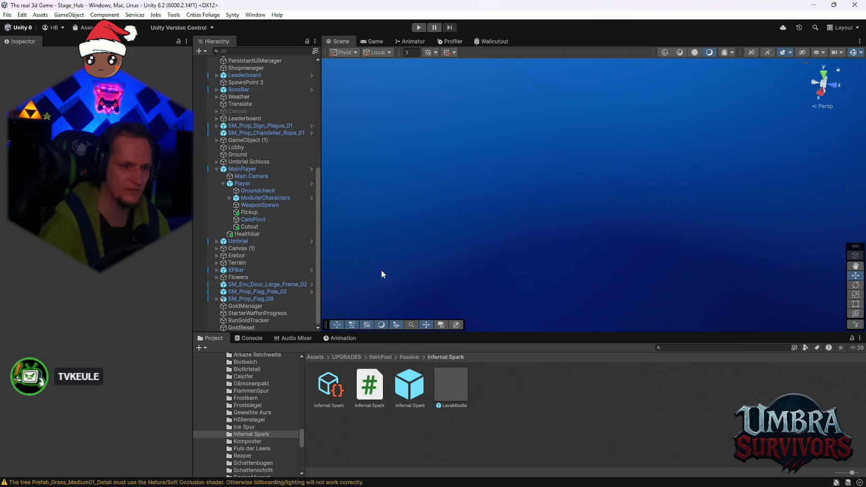
click(245, 338)
click(210, 338)
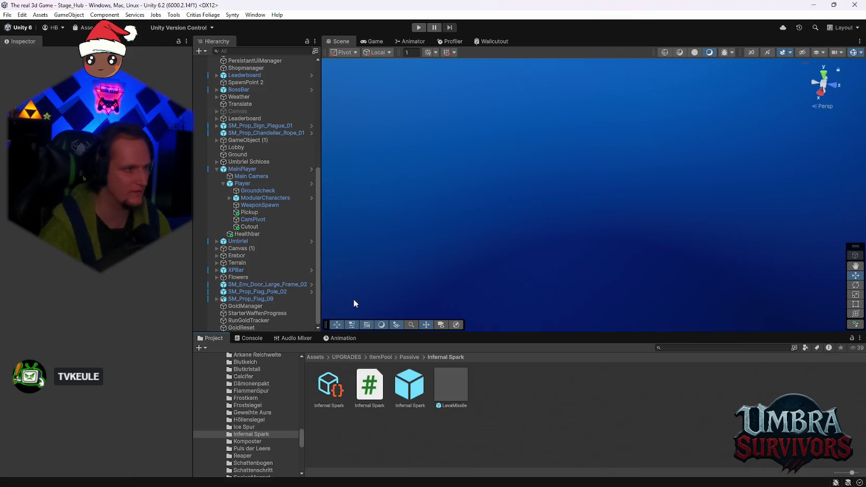
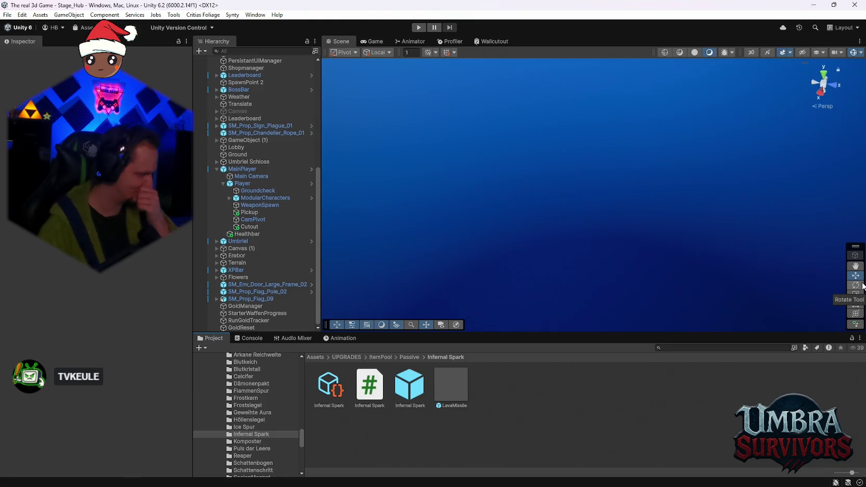
Step: Select the Infernal Spark prefab and review its settings in the Inspector
click(409, 385)
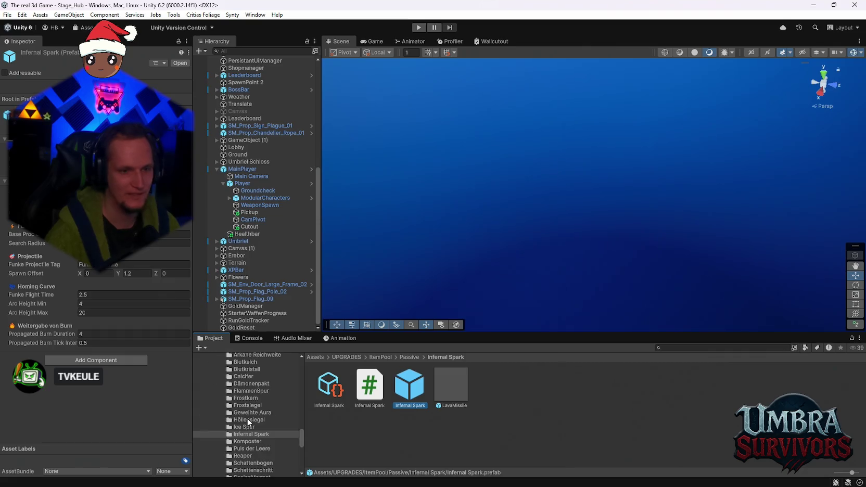
scroll(247, 418, up, 10)
scroll(247, 417, down, 4)
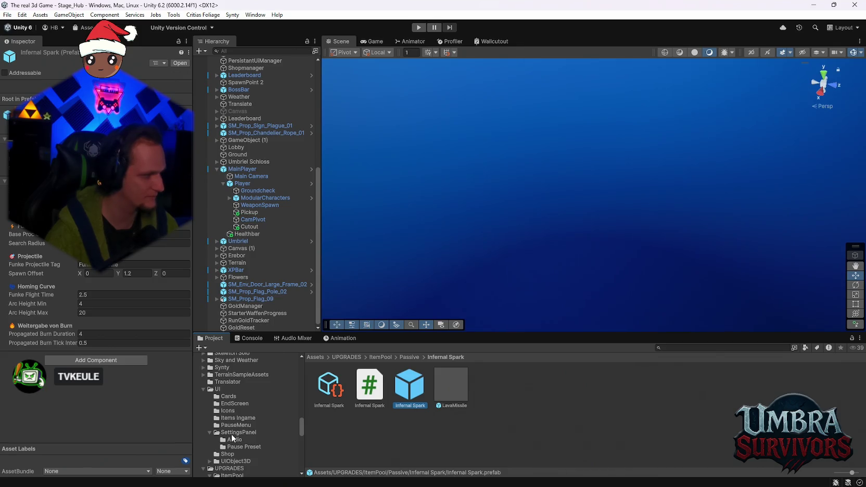
scroll(255, 427, down, 10)
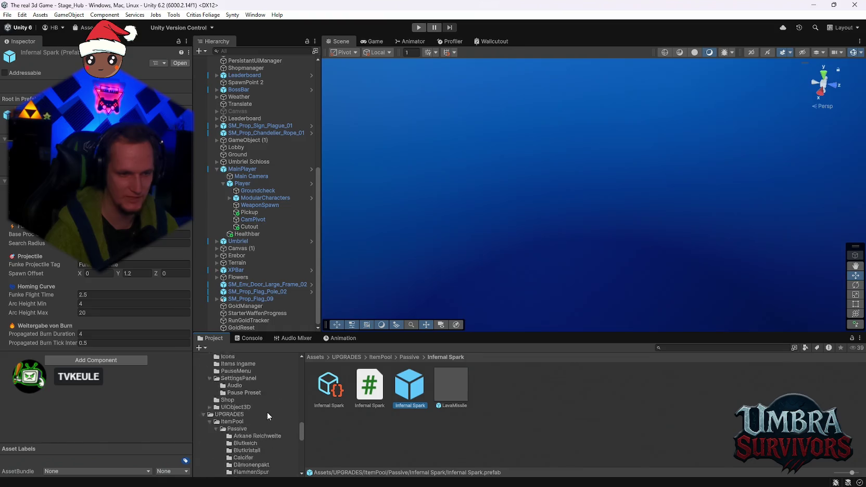
scroll(255, 440, up, 3)
scroll(262, 444, up, 2)
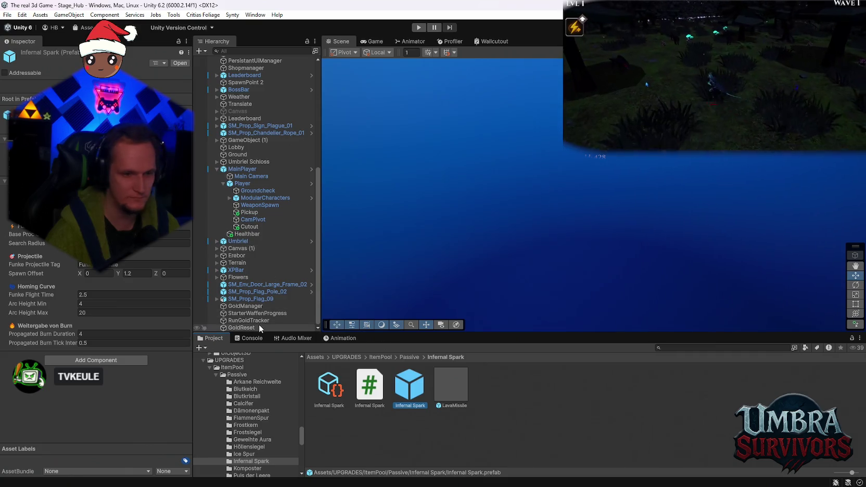
scroll(256, 440, up, 8)
scroll(257, 439, down, 7)
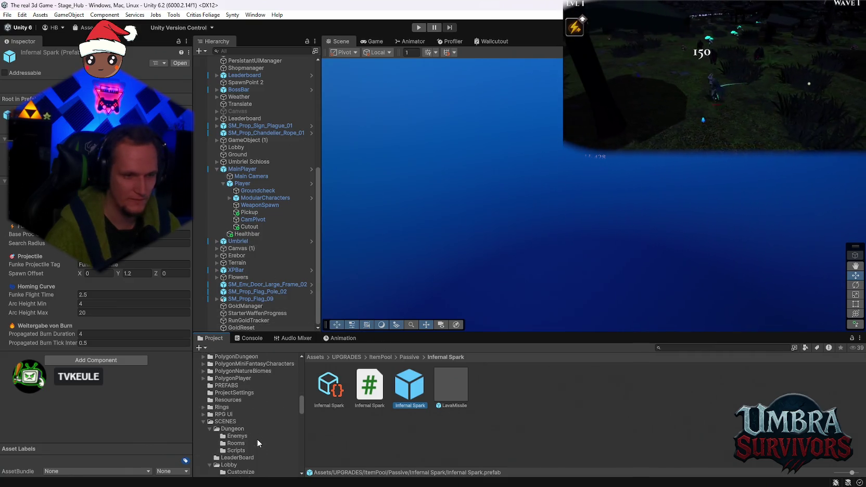
Step: Browse Assets > UI > Cards to reach the SettingsPanel folder
click(250, 390)
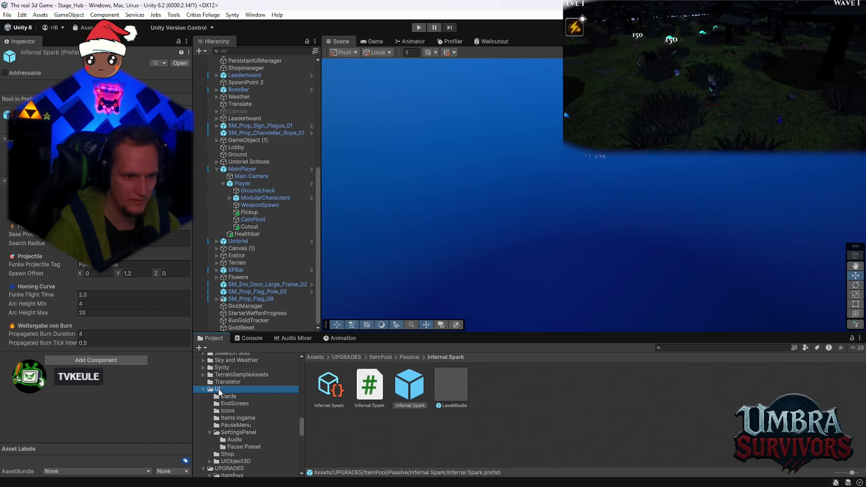
click(235, 396)
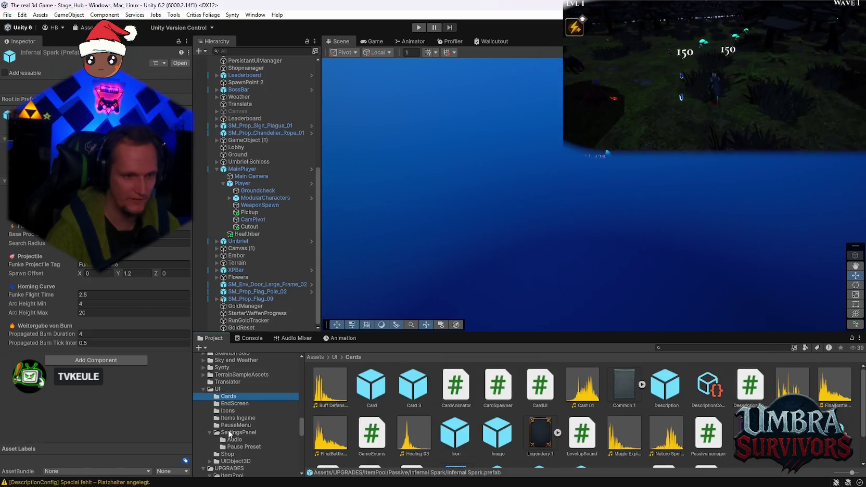
click(229, 433)
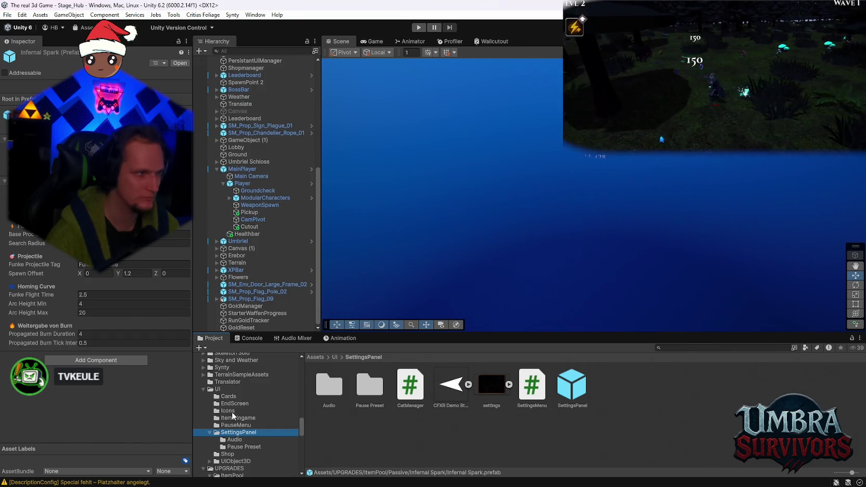
click(672, 348)
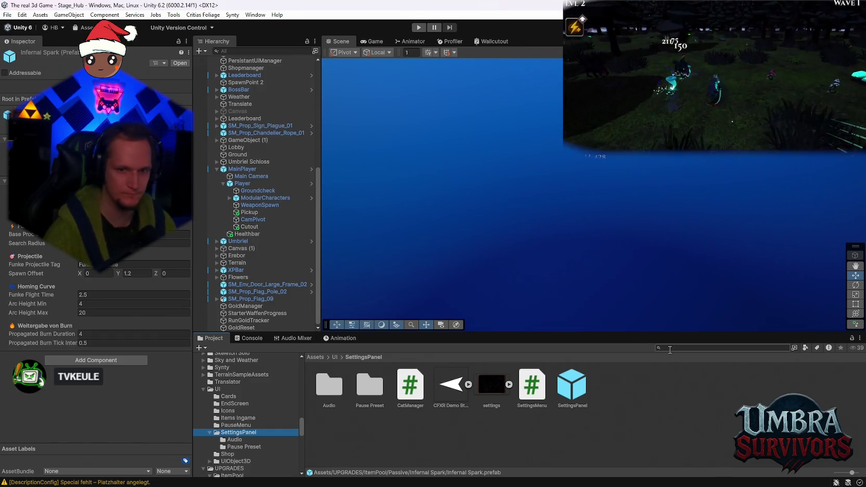
Step: Search for 'enemywav' and set the first EnemyWaveConfig's Hp Growth Per Wave to 0.19
text(enemywav)
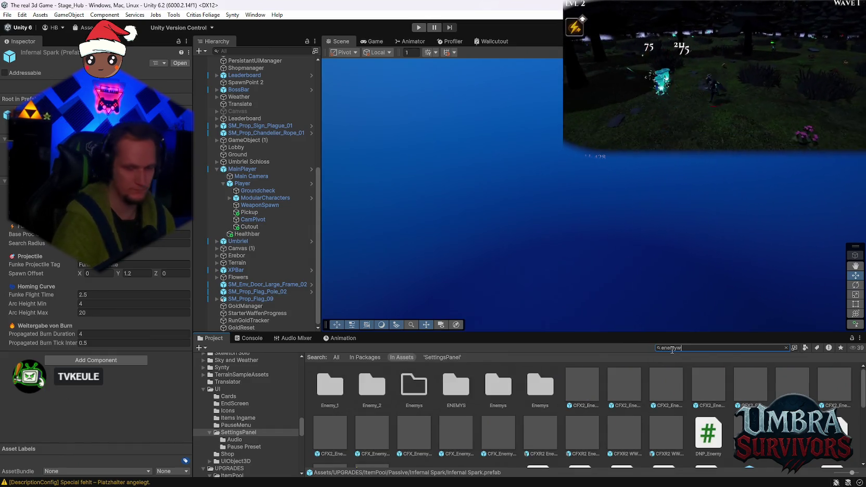
click(412, 388)
scroll(66, 328, down, 3)
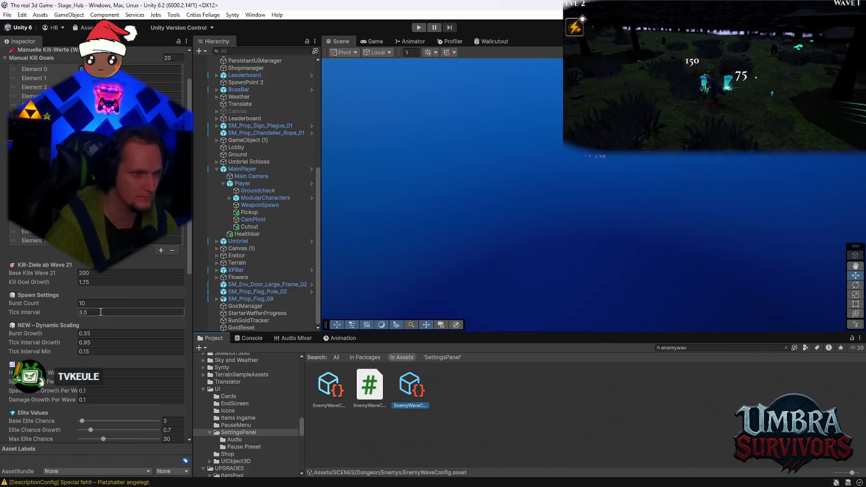
scroll(105, 316, down, 3)
click(330, 385)
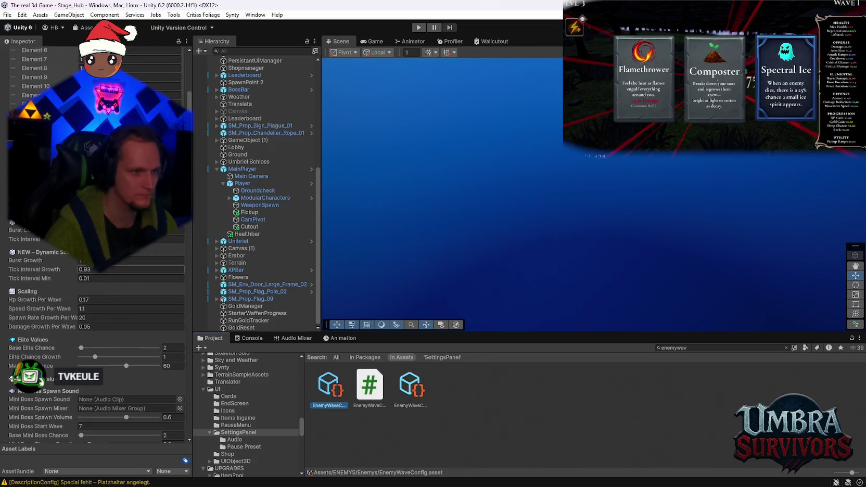
click(97, 299)
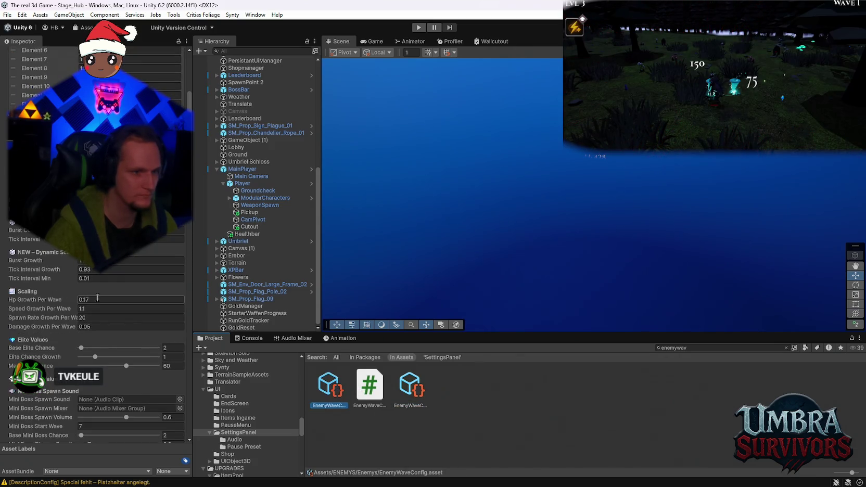
text(0.19)
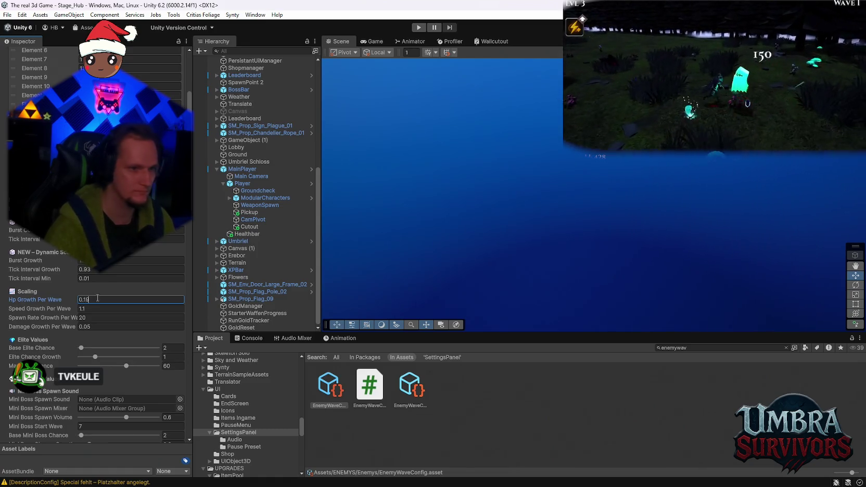
scroll(144, 319, up, 3)
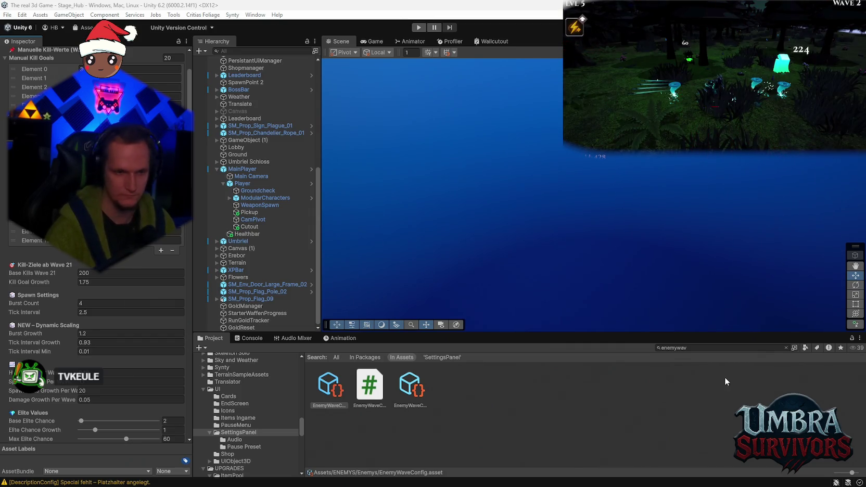
scroll(244, 423, up, 5)
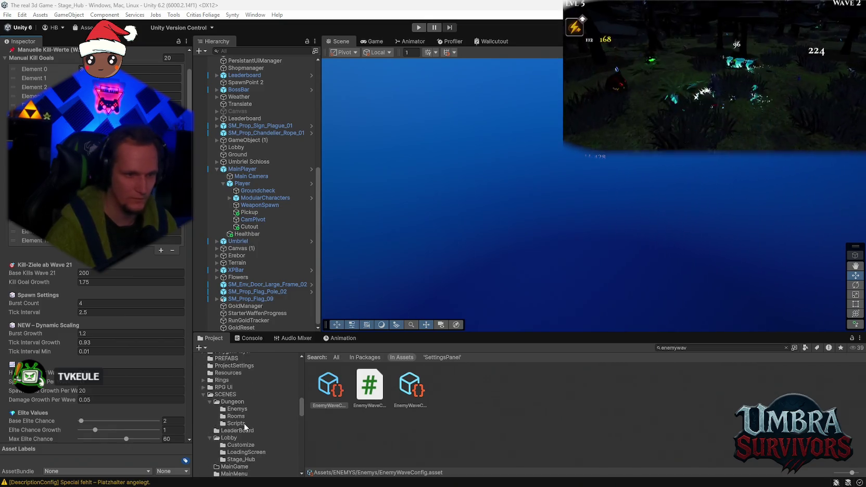
Step: Open the Dual Sword Boss folder and inspect the Wraith Swordsman-Red 1 prefab's settings
scroll(243, 423, up, 10)
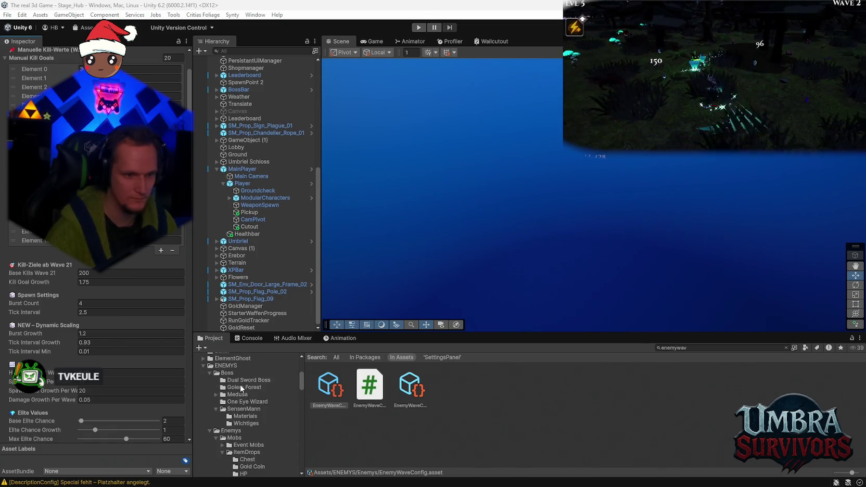
click(244, 380)
click(735, 388)
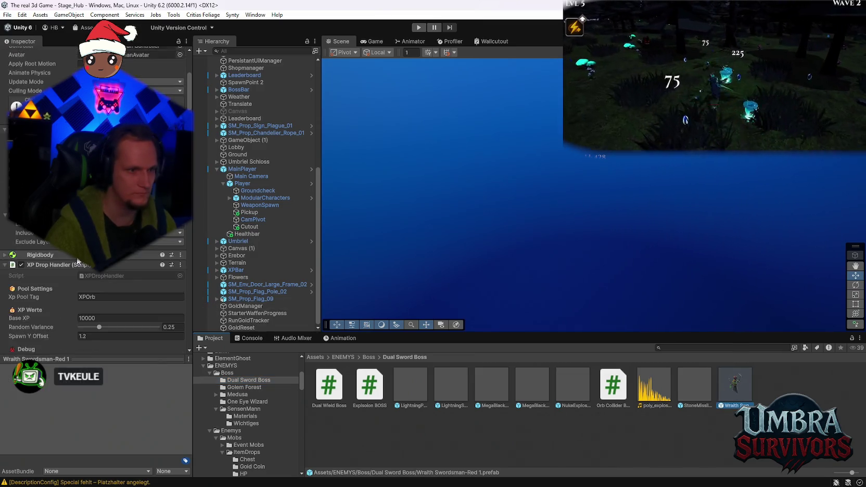
scroll(75, 260, down, 8)
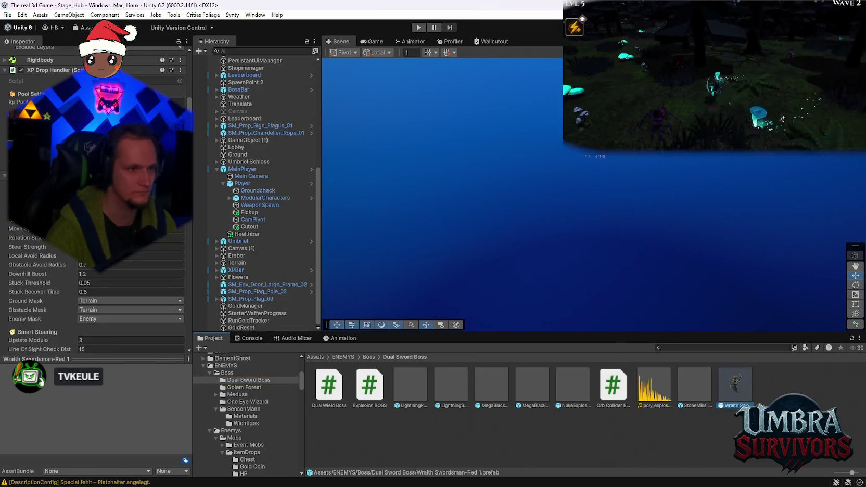
scroll(94, 260, up, 1)
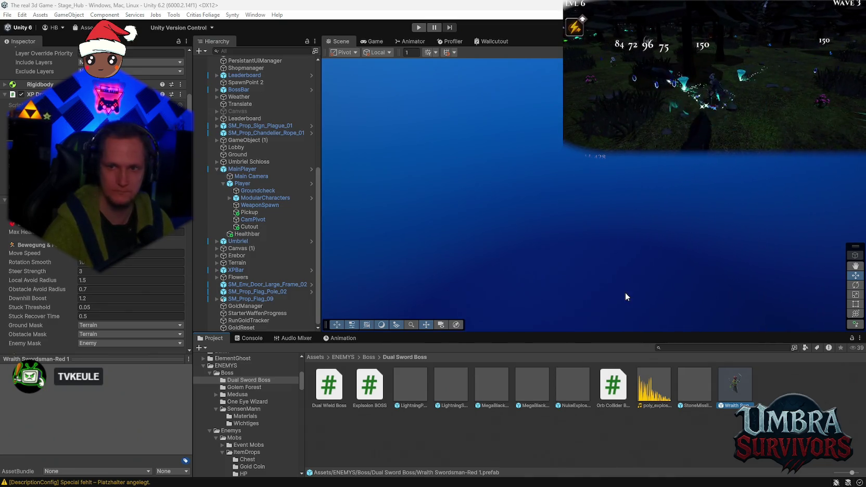
scroll(93, 208, up, 8)
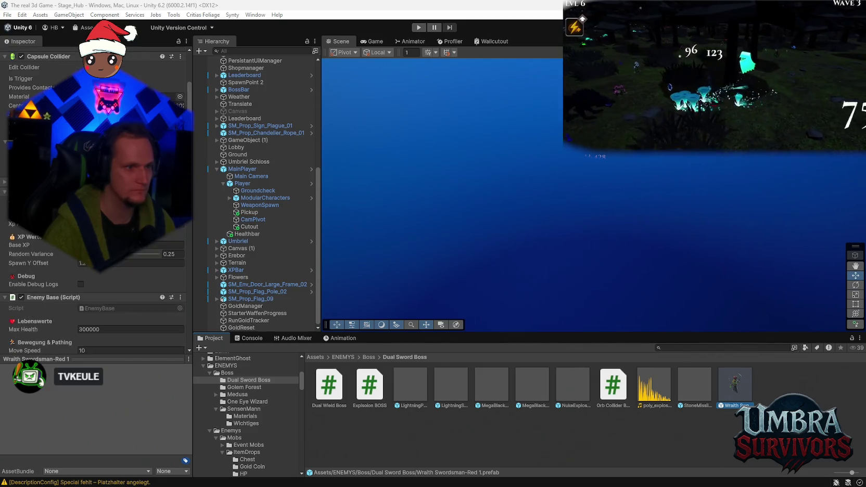
scroll(94, 208, down, 8)
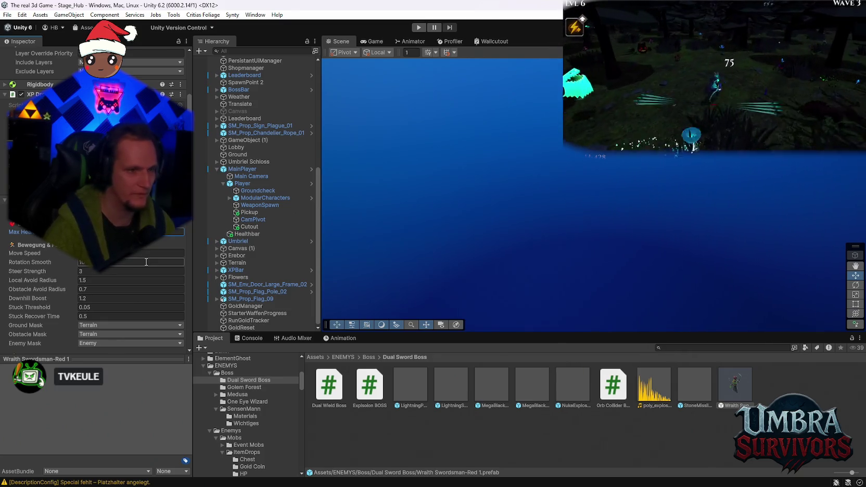
scroll(145, 262, down, 2)
scroll(145, 262, down, 15)
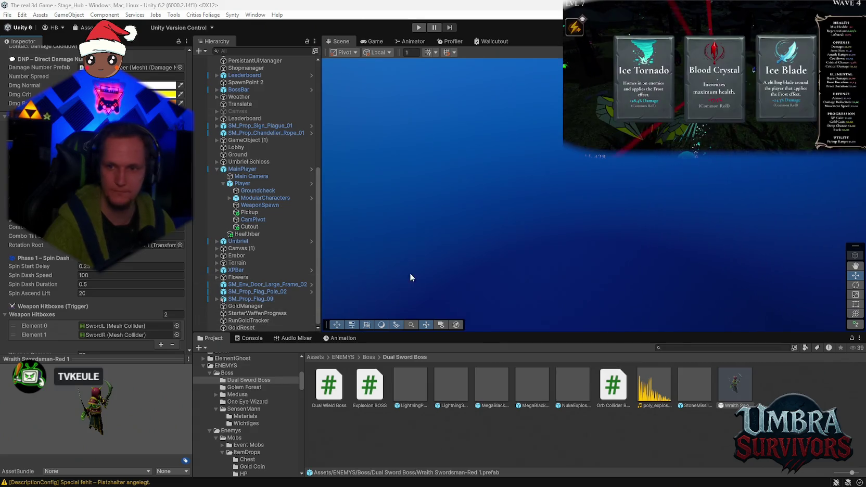
scroll(155, 243, down, 2)
scroll(155, 243, down, 4)
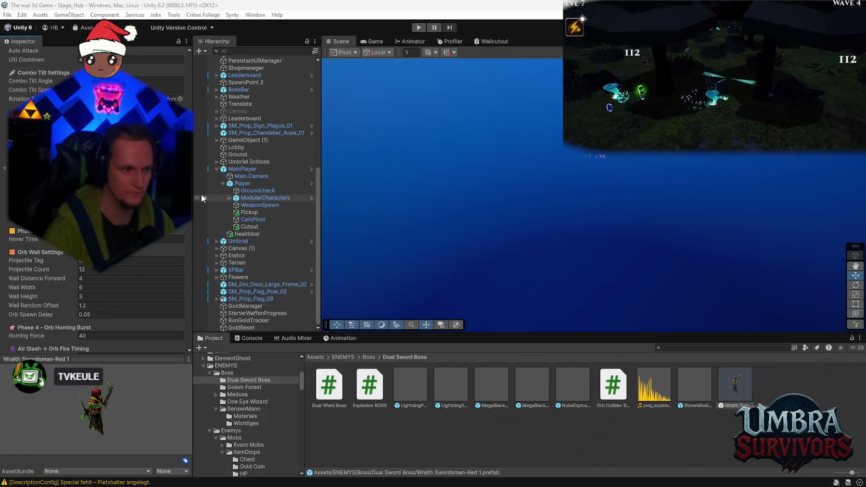
scroll(114, 271, down, 15)
click(141, 253)
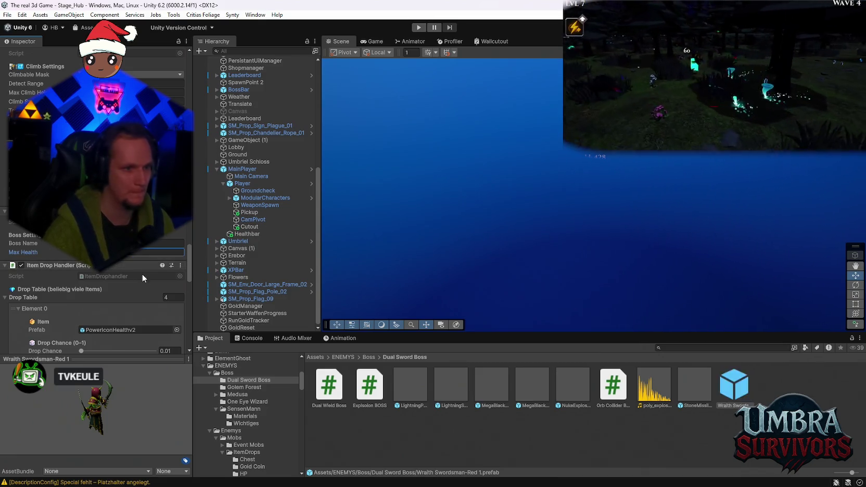
scroll(141, 278, down, 3)
scroll(141, 278, up, 3)
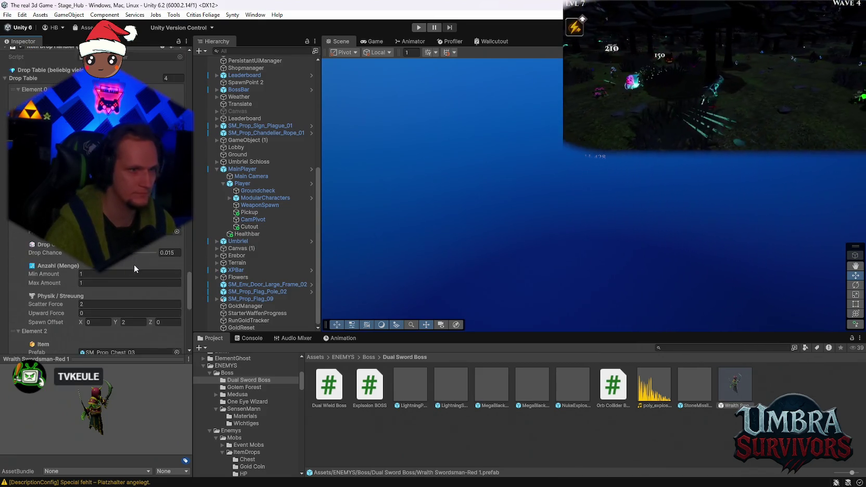
scroll(137, 262, down, 15)
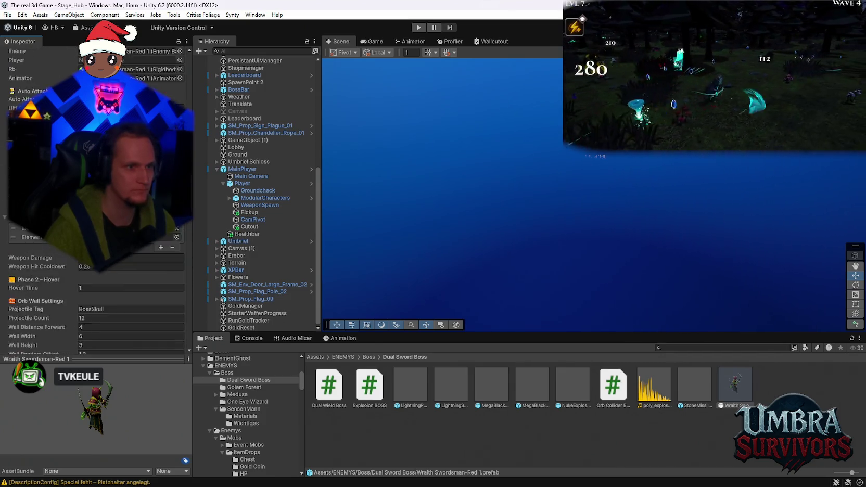
scroll(176, 230, up, 10)
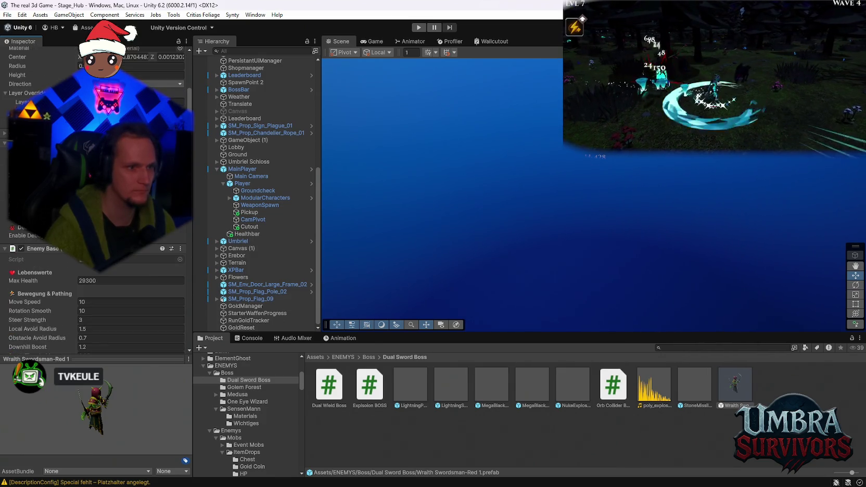
scroll(177, 232, down, 1)
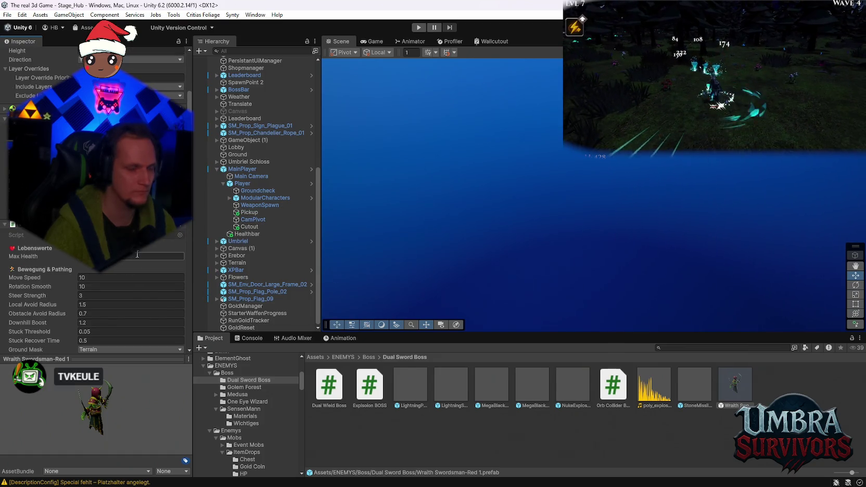
scroll(163, 247, down, 6)
scroll(163, 247, down, 15)
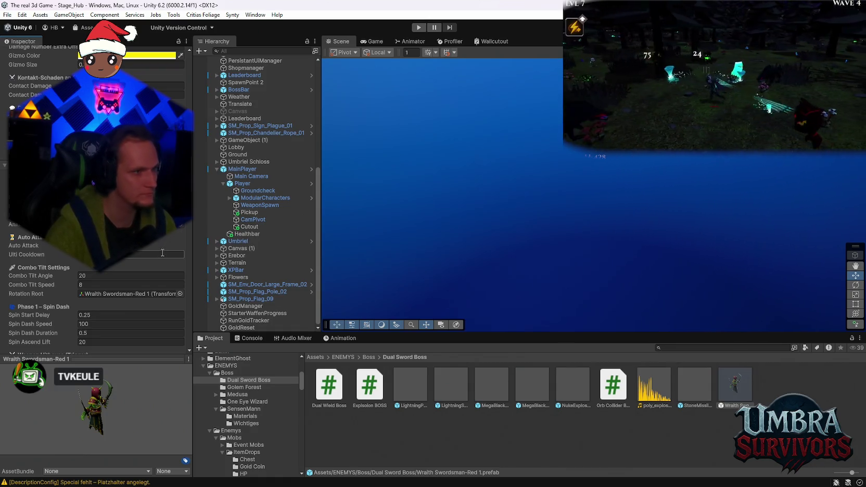
scroll(163, 253, down, 20)
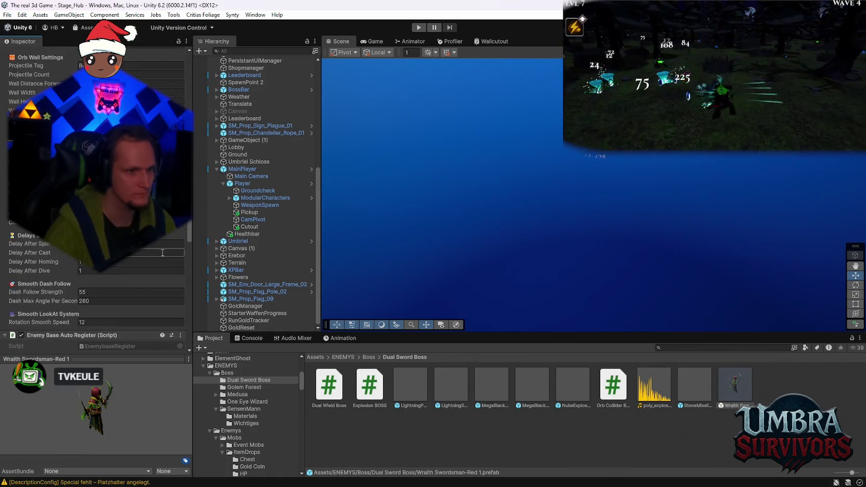
scroll(163, 252, down, 15)
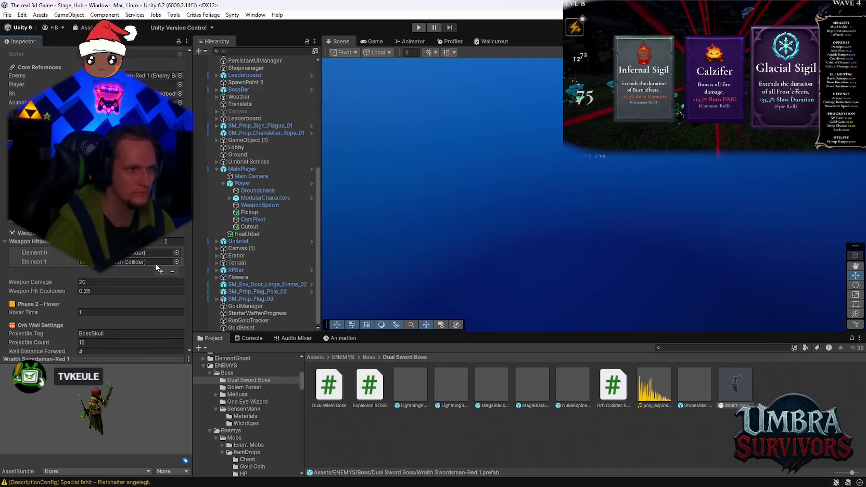
scroll(156, 263, down, 4)
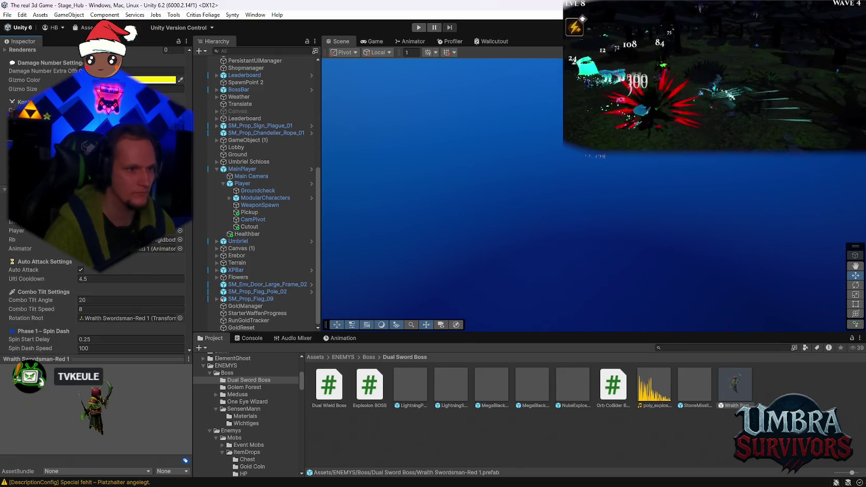
right_click(175, 193)
click(229, 301)
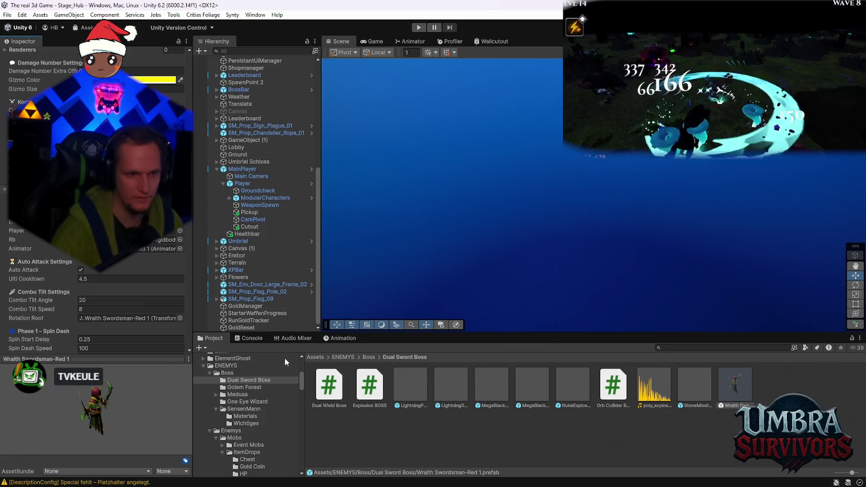
Step: Check the Console, return to the Dual Sword Boss folder, and enter Play mode
click(248, 339)
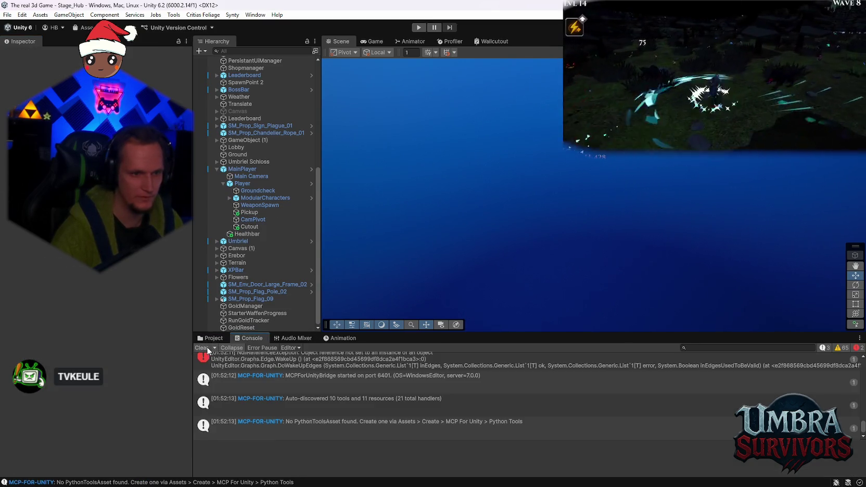
click(211, 338)
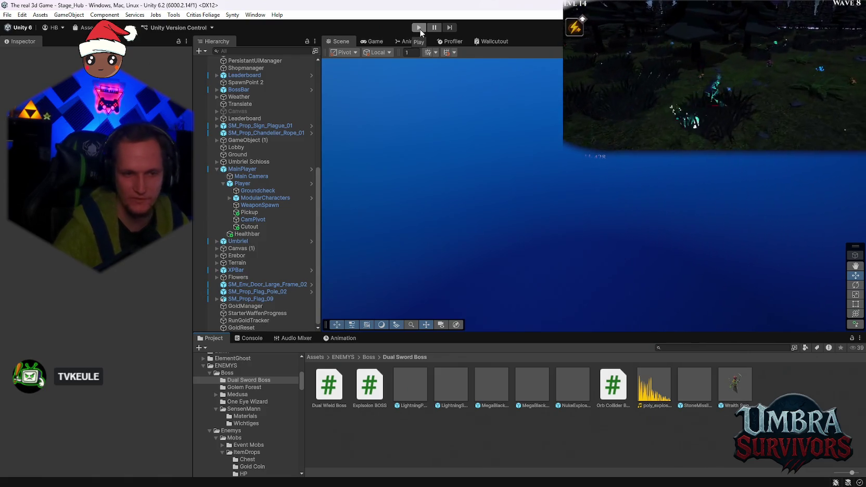
click(420, 29)
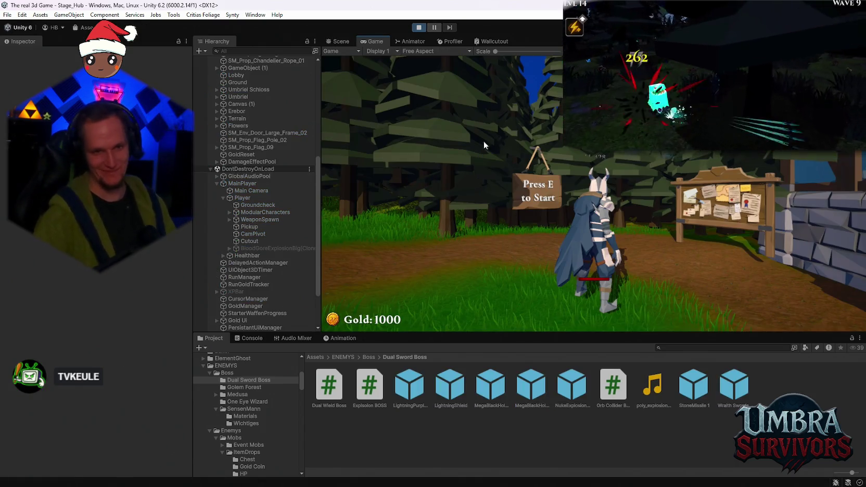
Step: Walk the player past the weapon book table to the start sign and begin Stage 1
key(w)
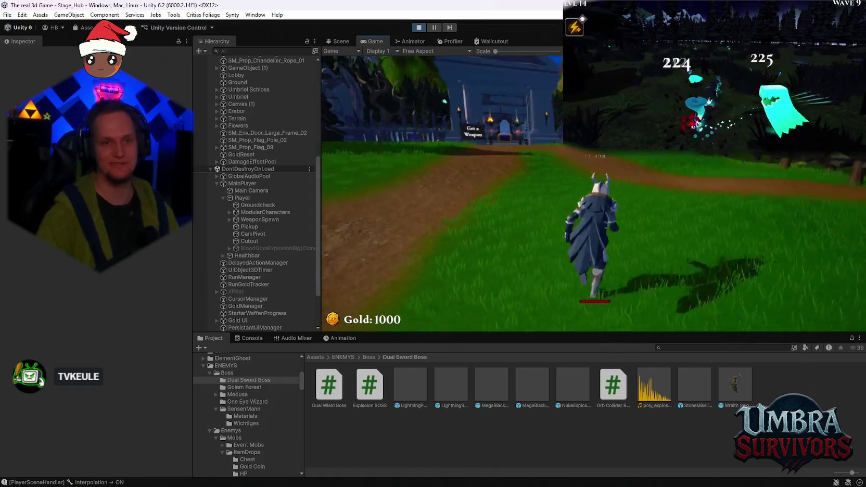
key(w)
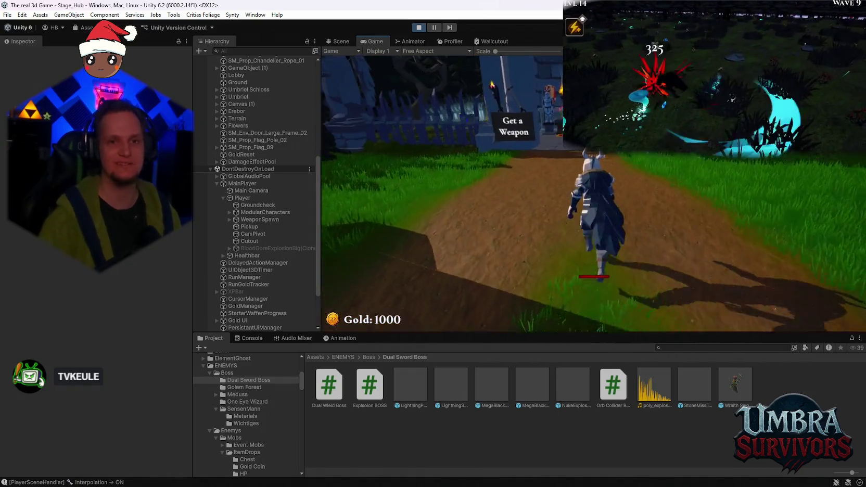
key(w)
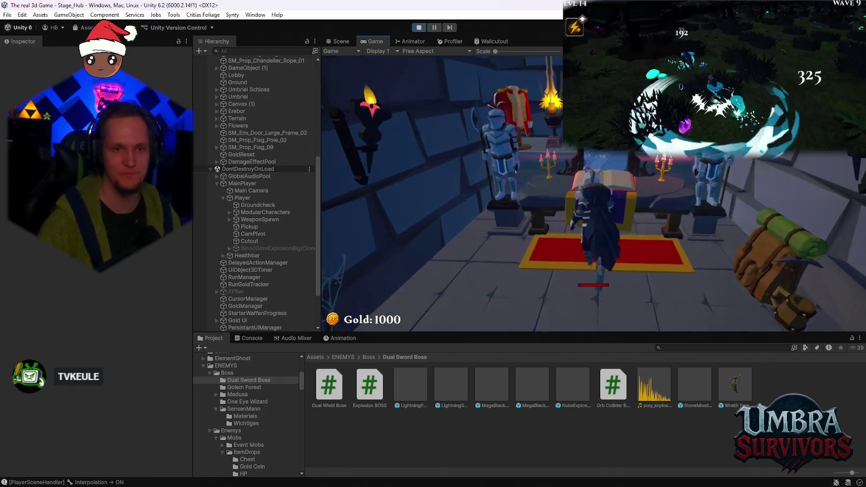
key(e)
key(Escape)
key(s)
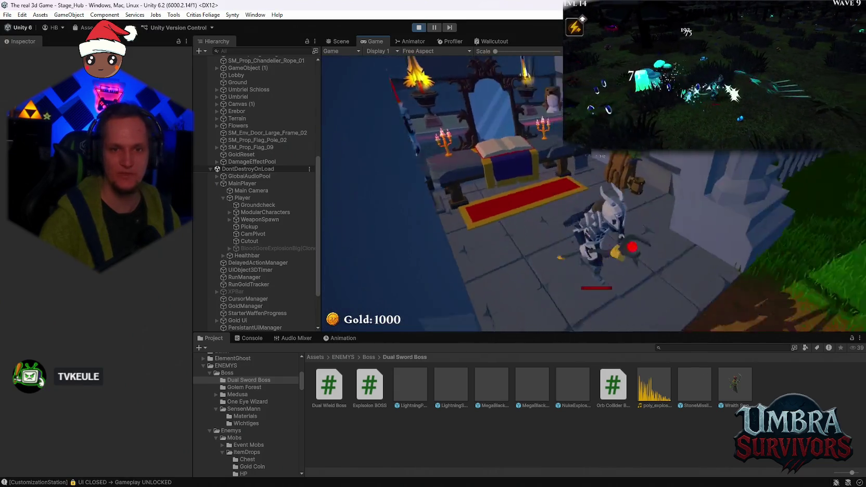
key(w)
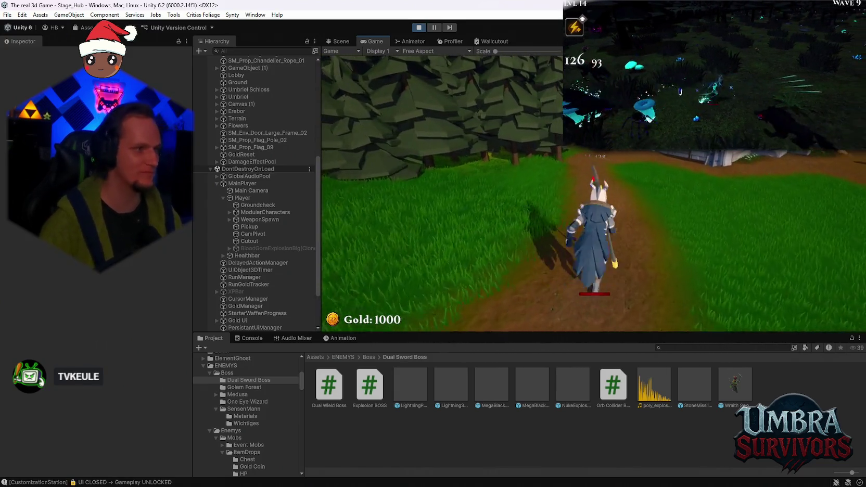
key(w)
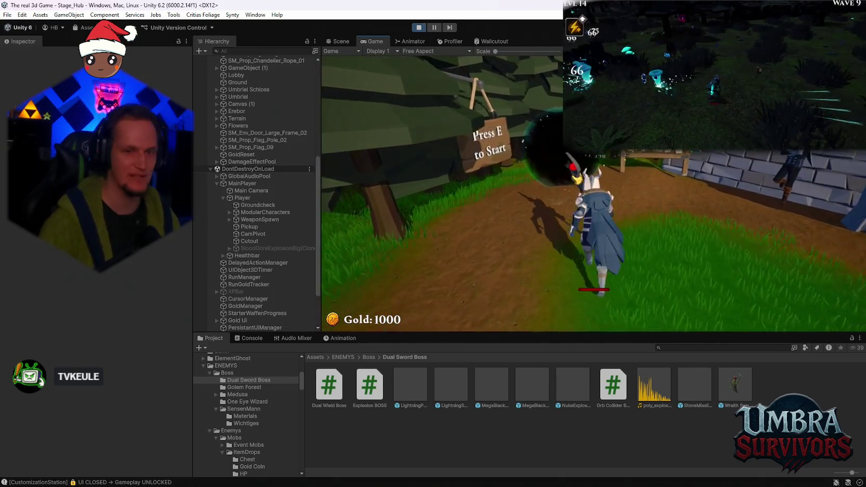
key(e)
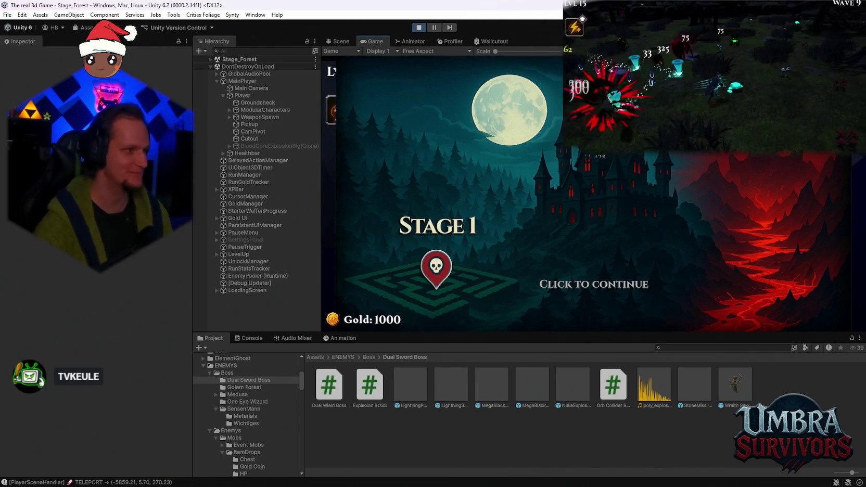
Step: Continue past the Stage 1 screen, pause, and select Cheats under Stage_Forest in the Hierarchy
key(space)
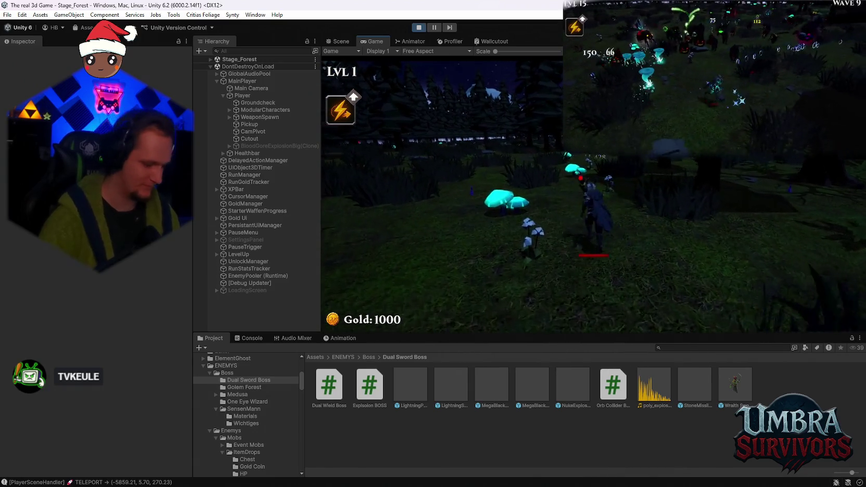
key(Escape)
click(210, 59)
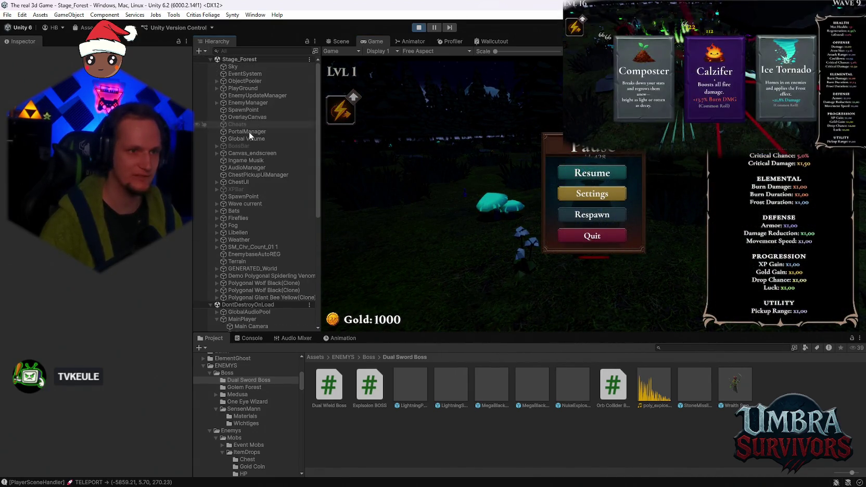
click(249, 125)
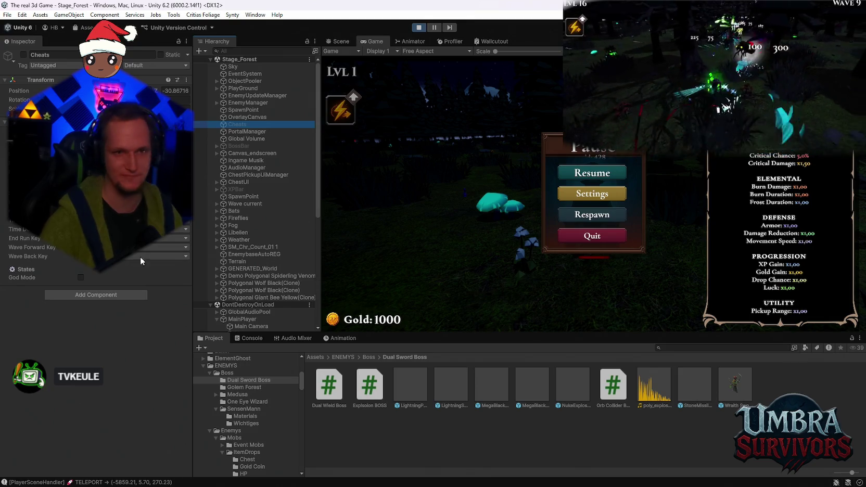
Step: Activate the Cheats object, resume the run, and enable God Mode with the G key
click(24, 54)
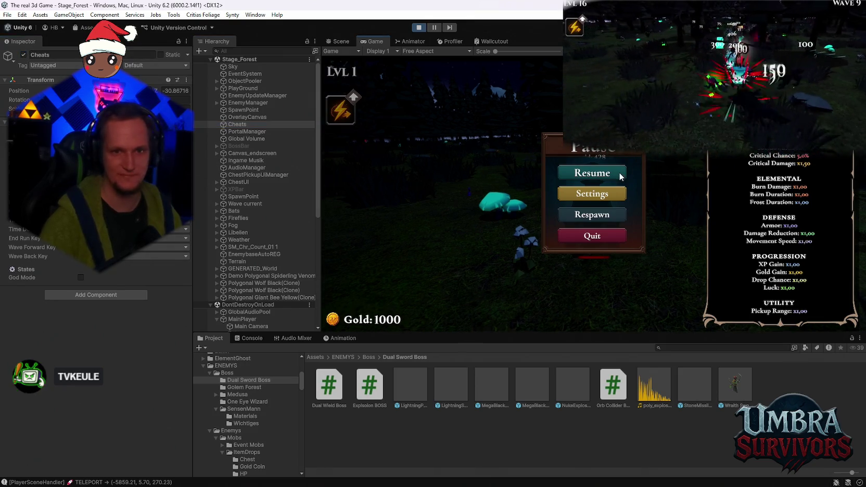
click(618, 173)
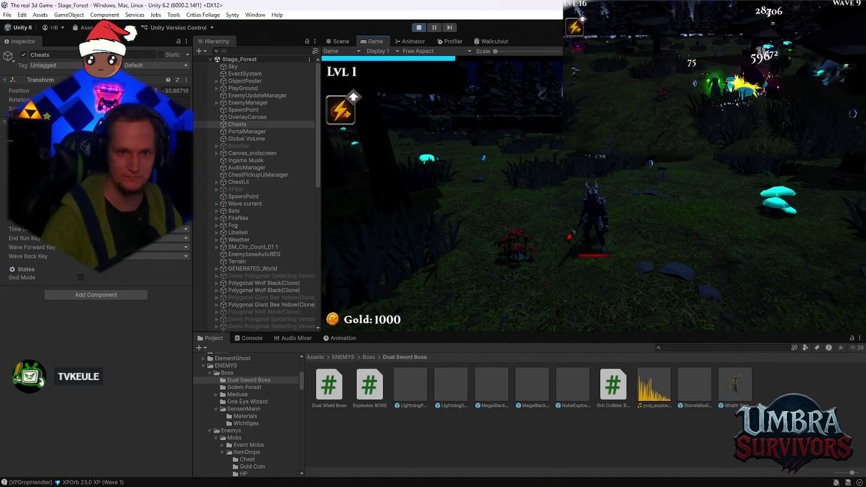
key(g)
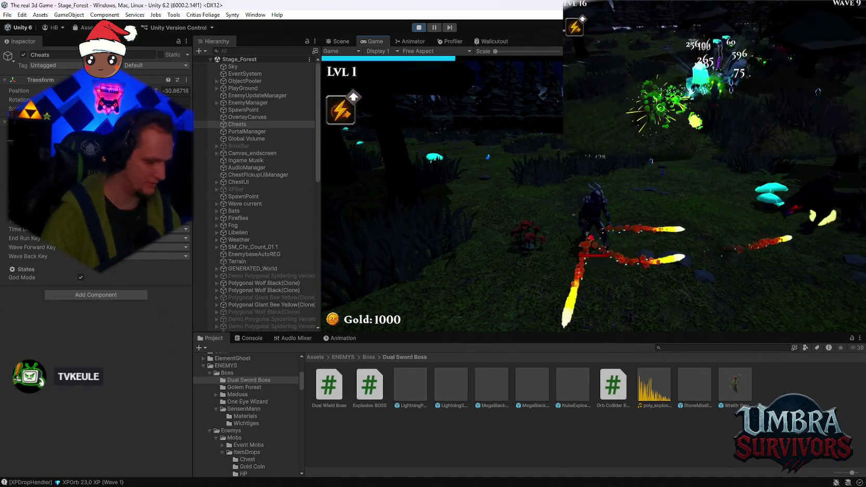
key(e)
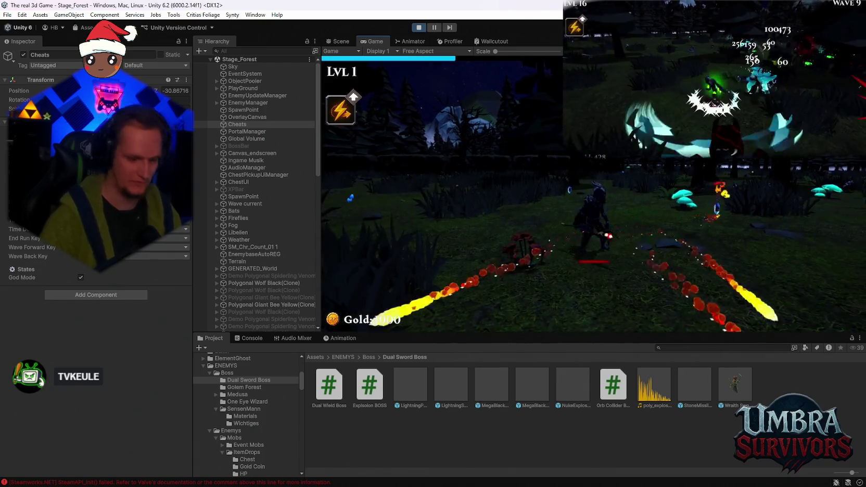
key(Escape)
Step: Select Wraith Swordsman-Red 1(Clone) and look through its attack, health and movement settings
scroll(247, 278, down, 10)
click(248, 184)
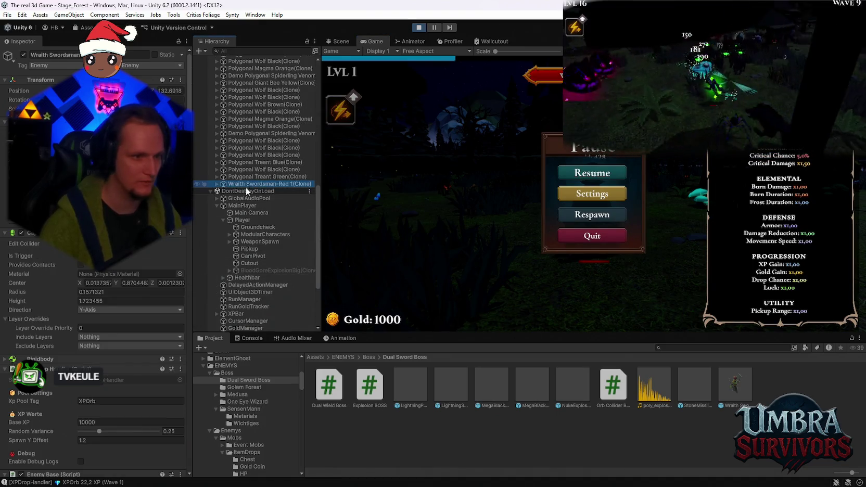
scroll(130, 281, down, 10)
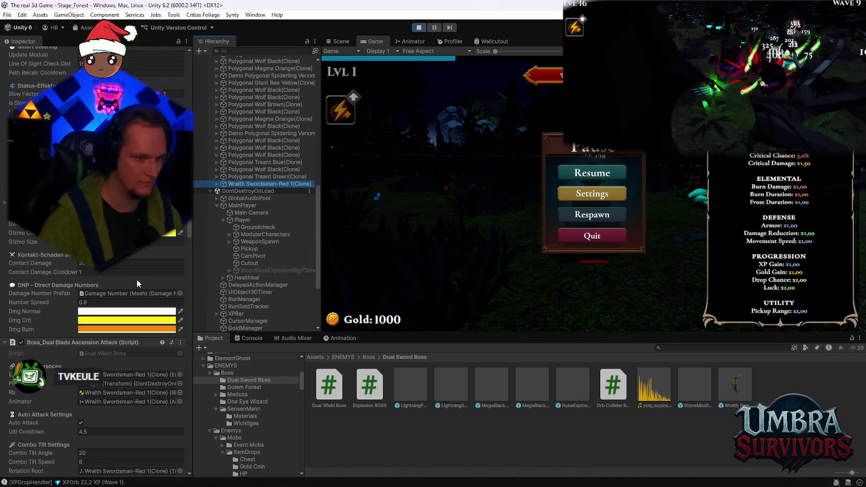
scroll(136, 279, up, 10)
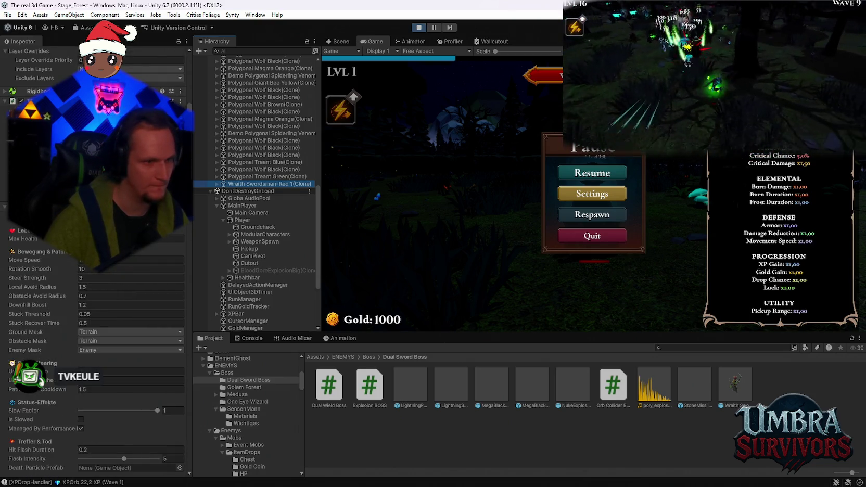
scroll(121, 262, down, 15)
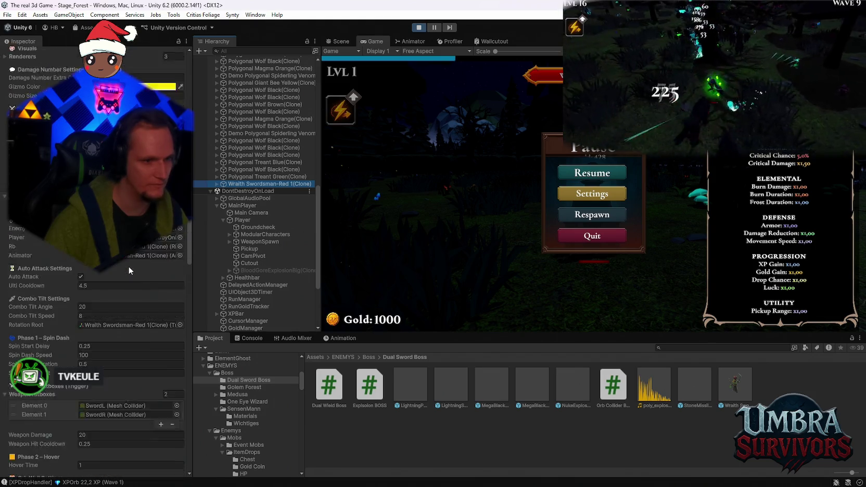
scroll(129, 266, down, 20)
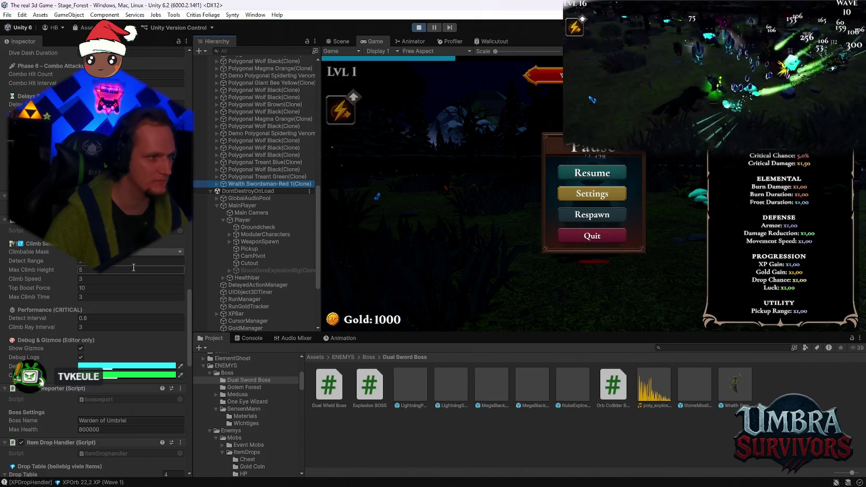
scroll(136, 270, down, 5)
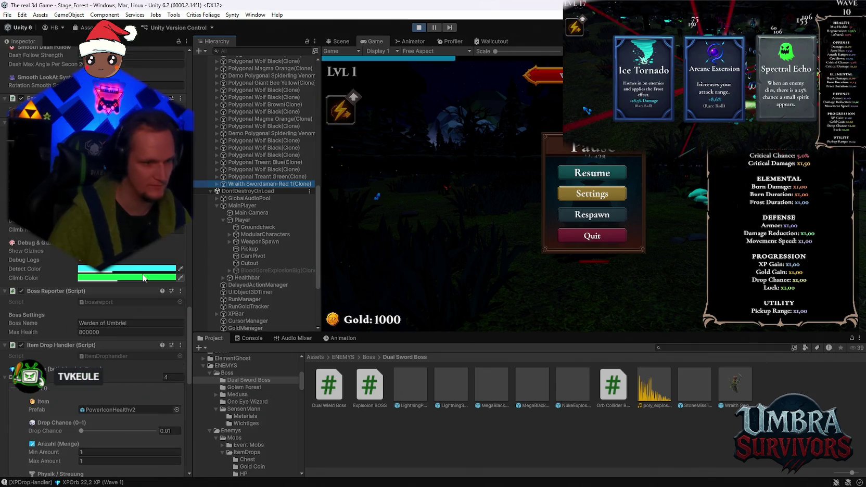
Step: Resume briefly, pause again, reselect the boss clone and start editing its Max Health
click(591, 173)
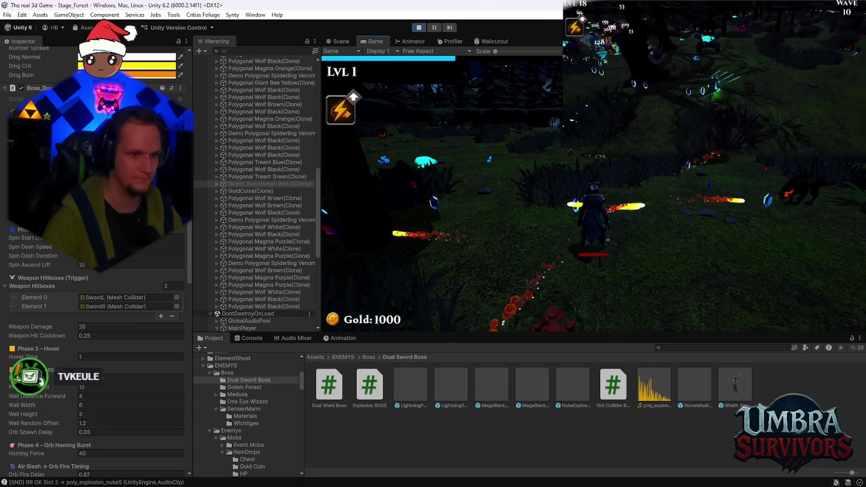
key(Escape)
click(245, 313)
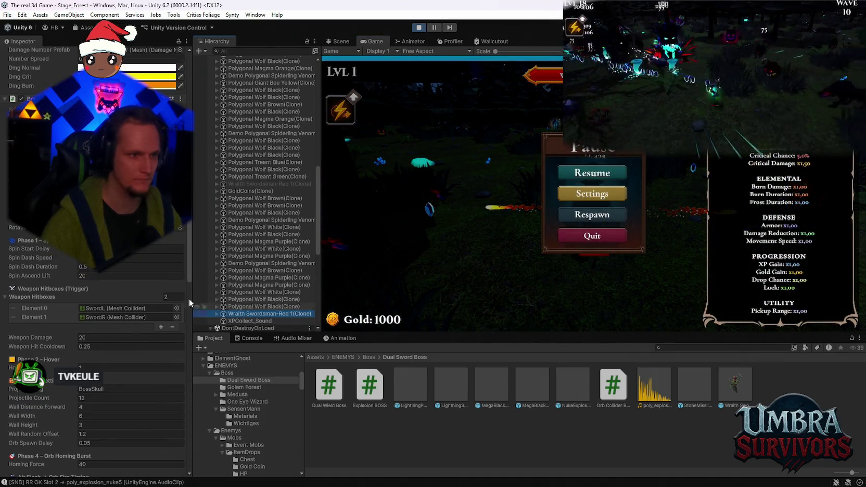
scroll(97, 280, up, 5)
scroll(105, 281, up, 4)
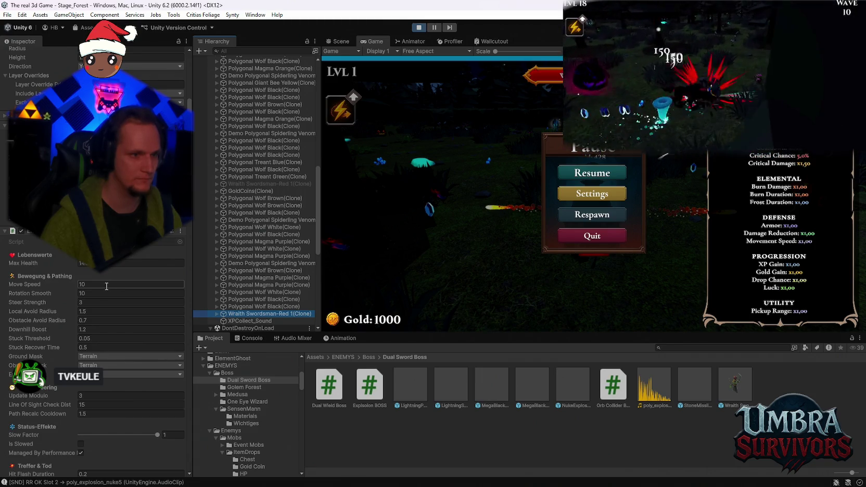
click(124, 263)
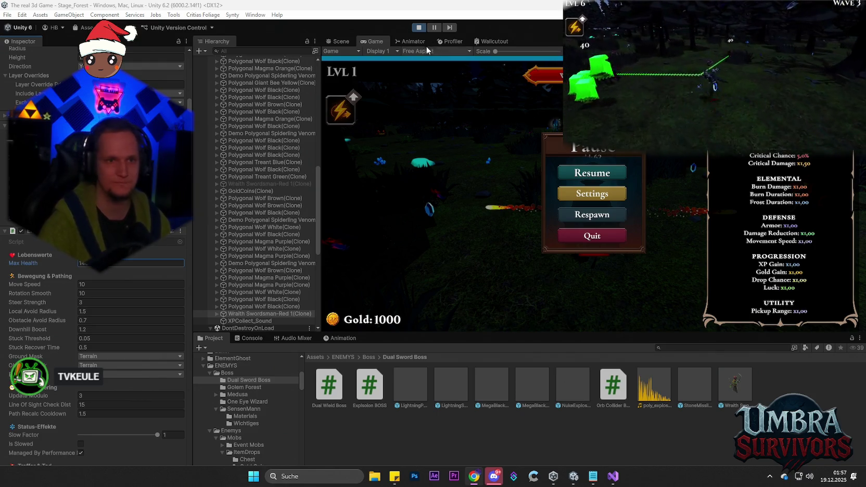
Step: Exit Play mode to return to editing the Stage_Hub scene
click(422, 26)
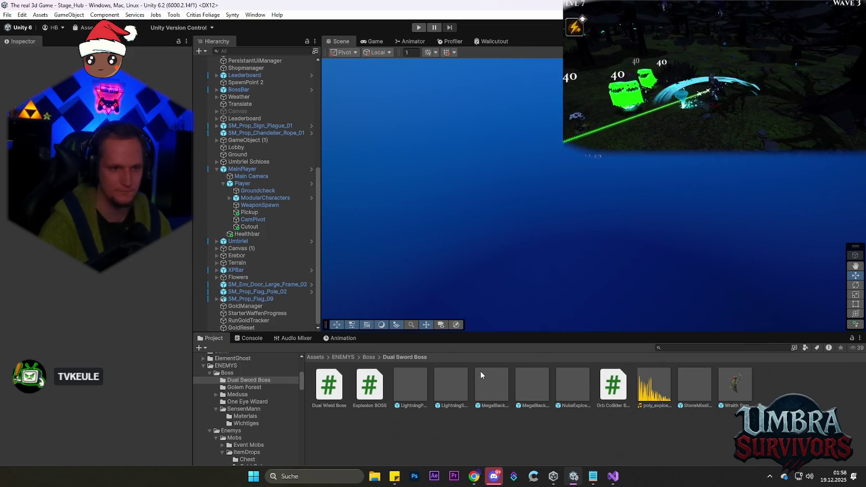
Step: Select the Wraith Swordsman-Red 1 prefab and scroll its Inspector down to Max Health
click(736, 395)
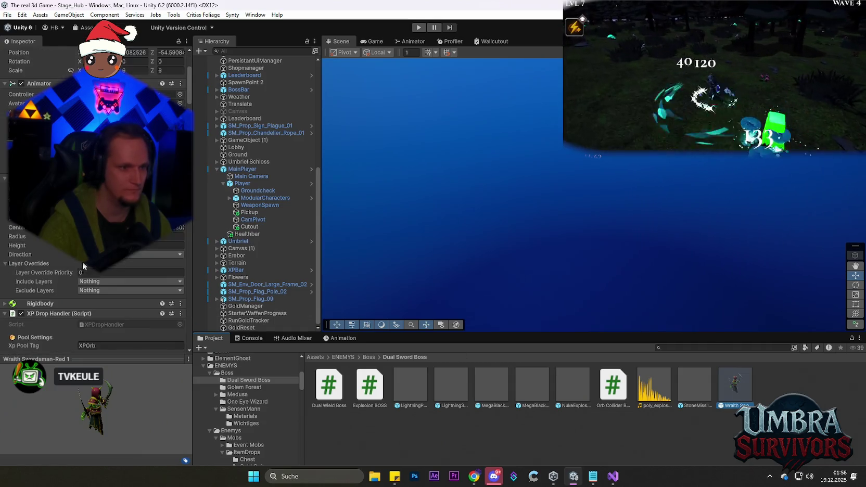
scroll(82, 266, down, 10)
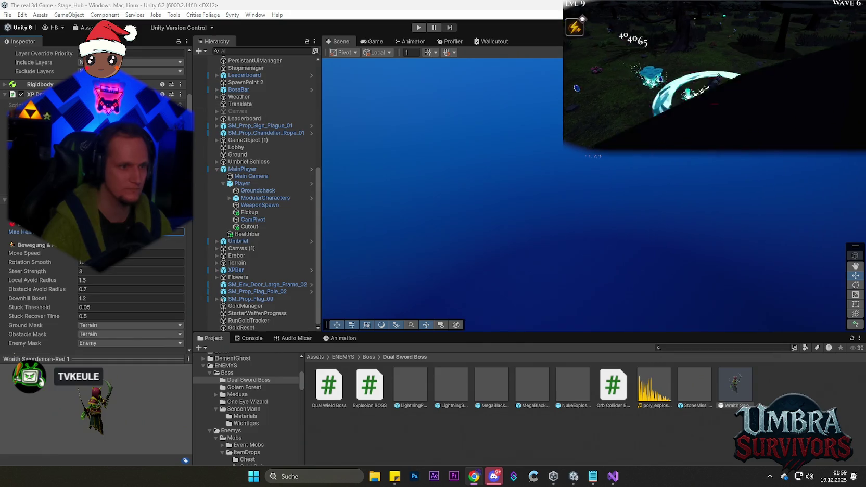
Step: Enter Play mode and pick the Fire Staff from the hub's weapon book
click(163, 246)
click(420, 28)
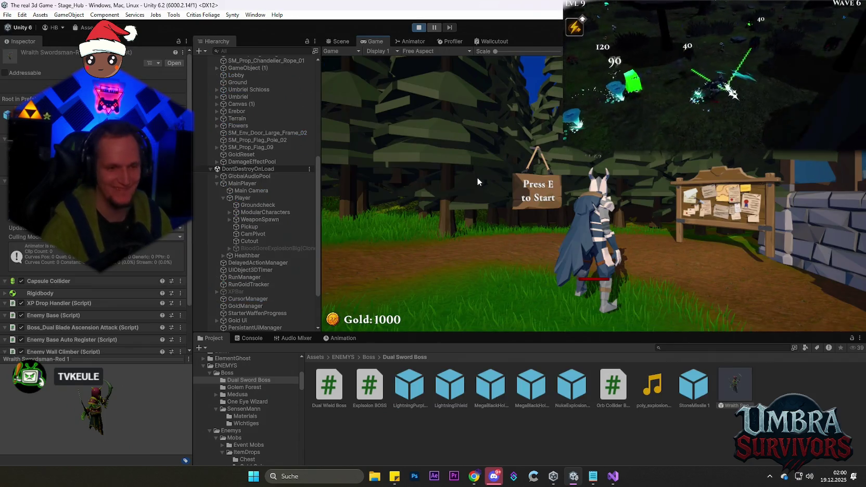
key(e)
key(w)
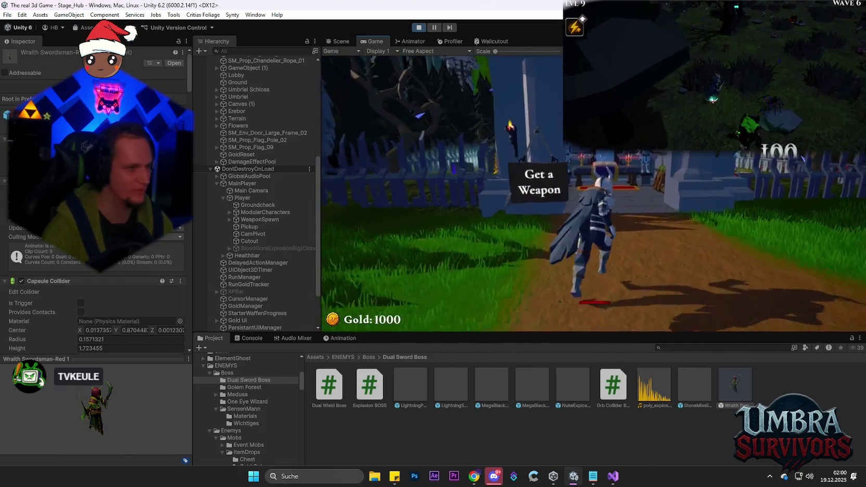
key(e)
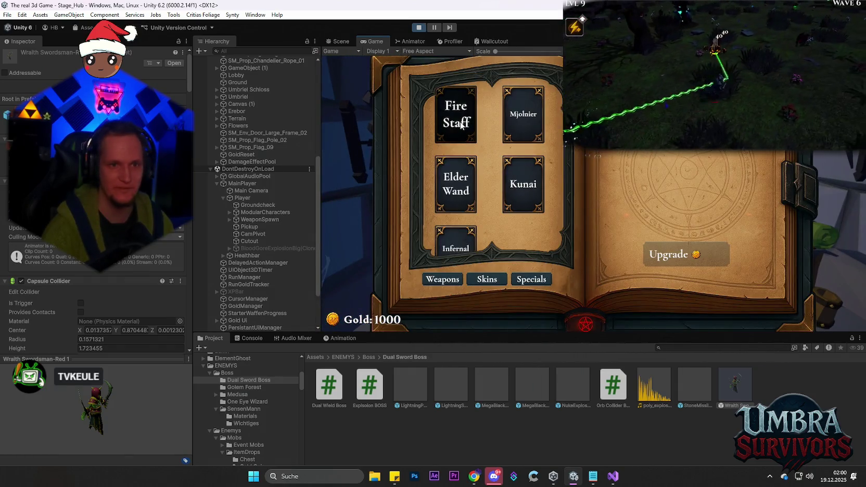
click(456, 114)
key(Escape)
Step: Run along the path to the start sign and begin Stage 1 in the forest
key(s)
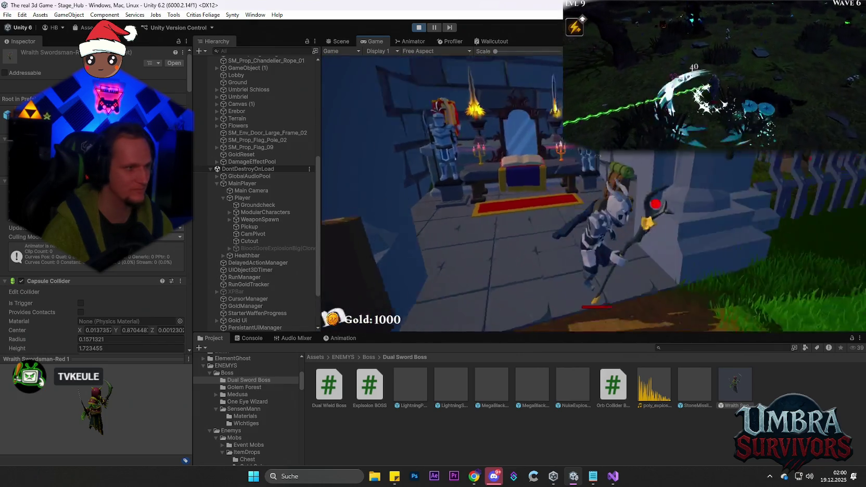
key(w)
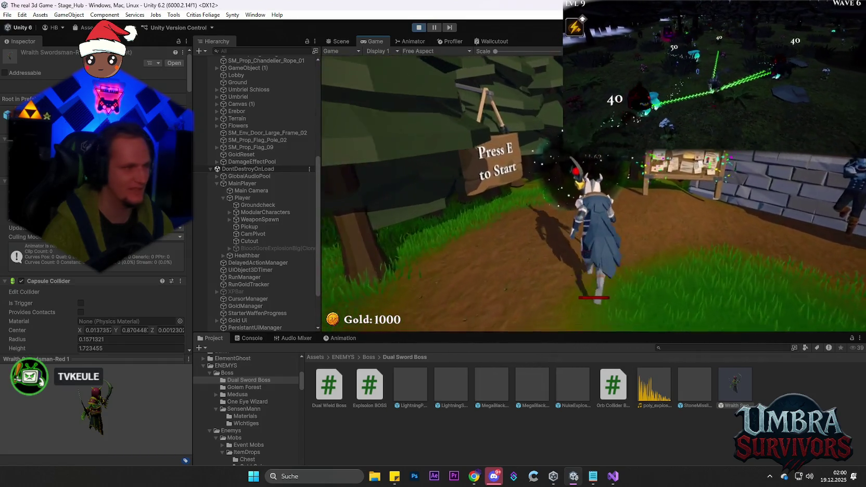
key(e)
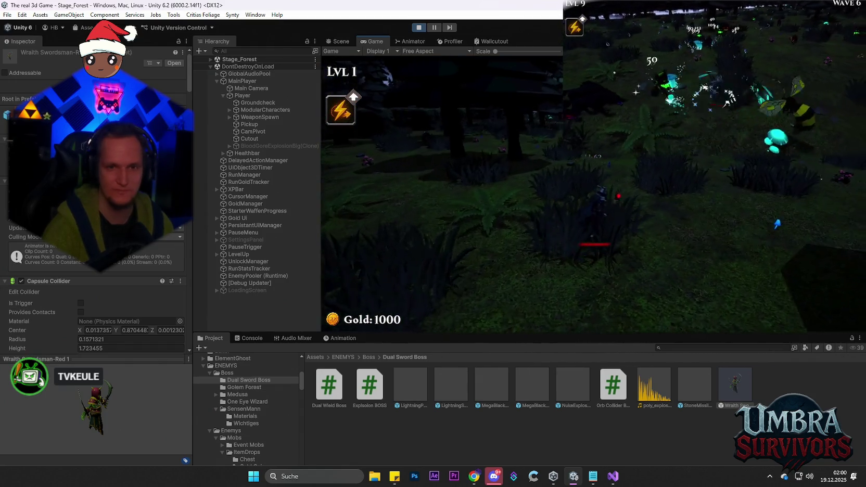
Step: Pause the forest run with Escape and expand Stage_Forest in the Hierarchy to list its objects
key(Escape)
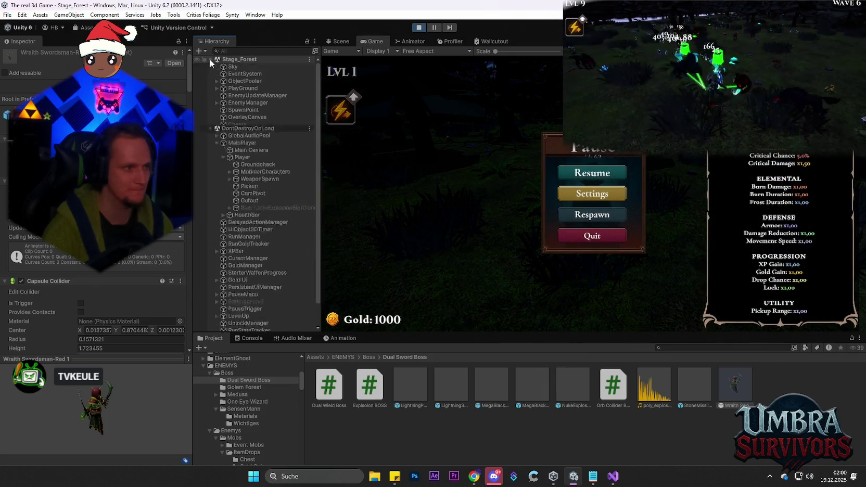
click(210, 59)
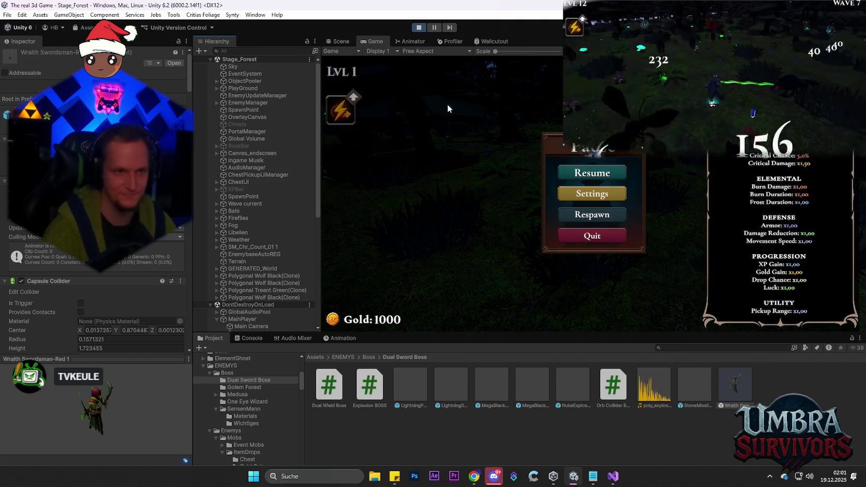
Step: Select the Cheats object, resume the game and switch on God Mode with the G key
click(236, 124)
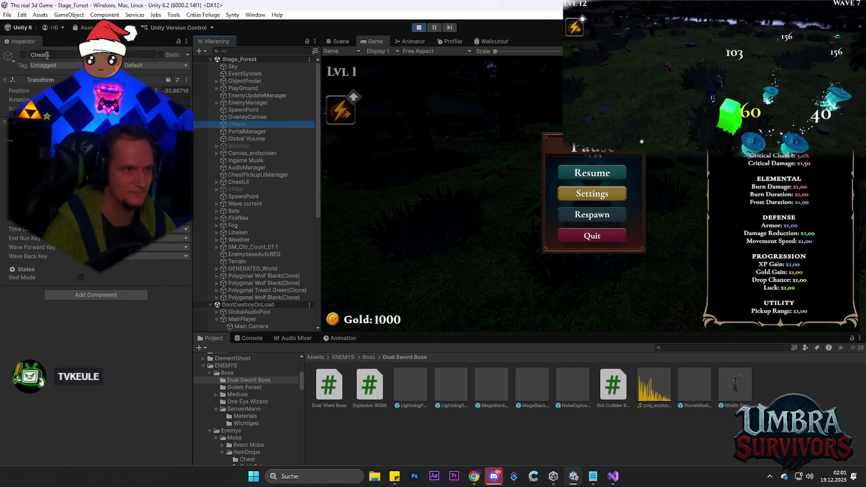
click(576, 177)
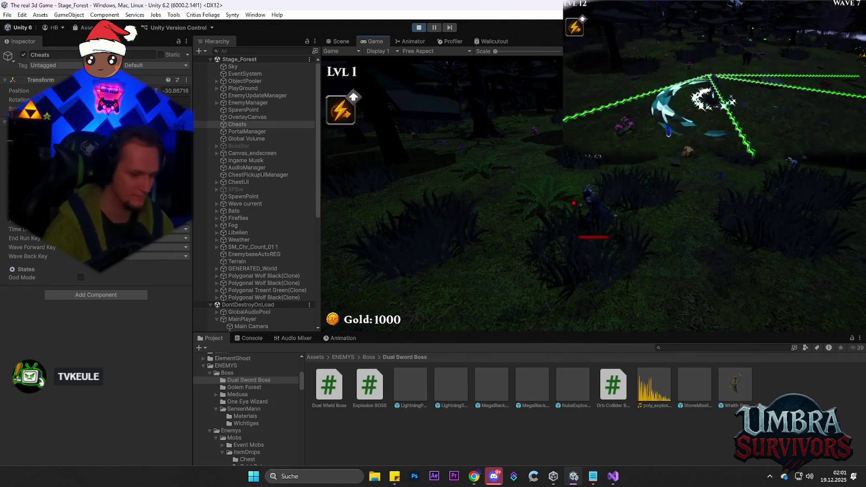
key(g)
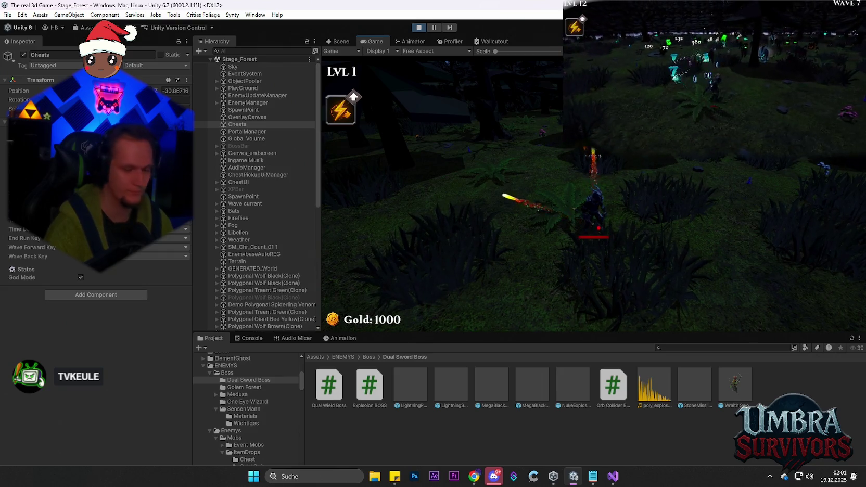
Step: End the run with E, continue it in Endless mode, and pause again
key(e)
click(462, 304)
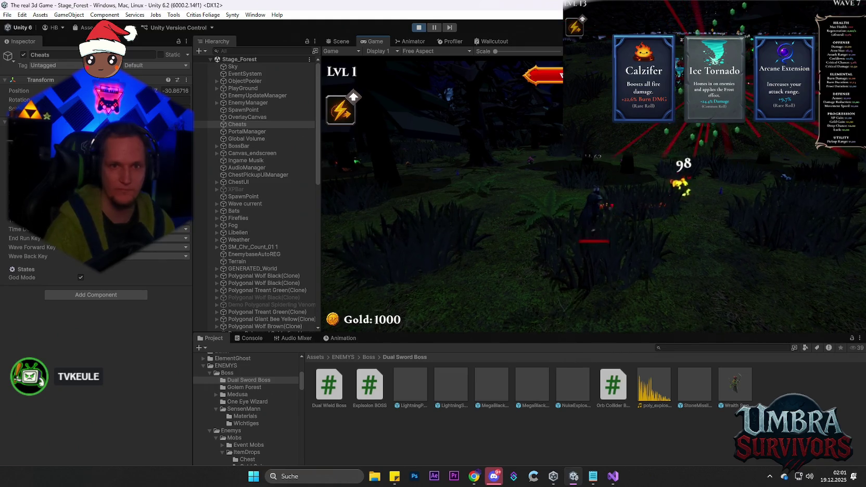
key(Escape)
scroll(273, 244, down, 5)
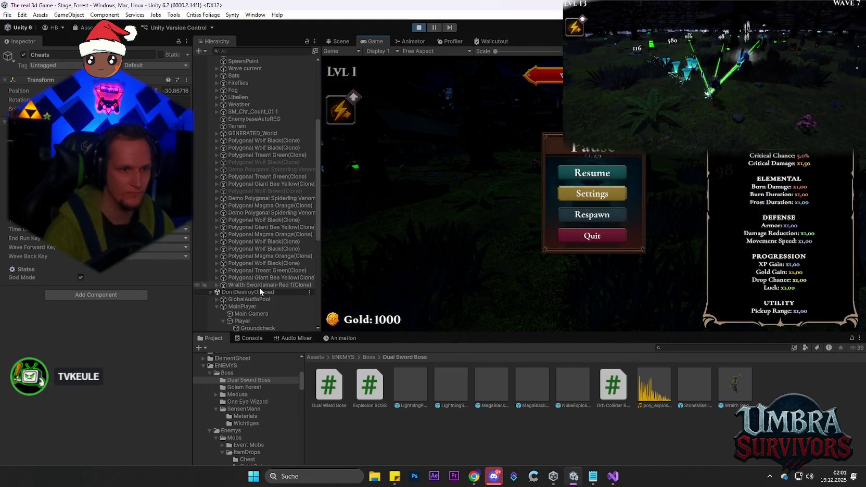
Step: Inspect Wraith Swordsman-Red 1(Clone)'s Max Health and boss attack scripts, then stop play mode
click(247, 282)
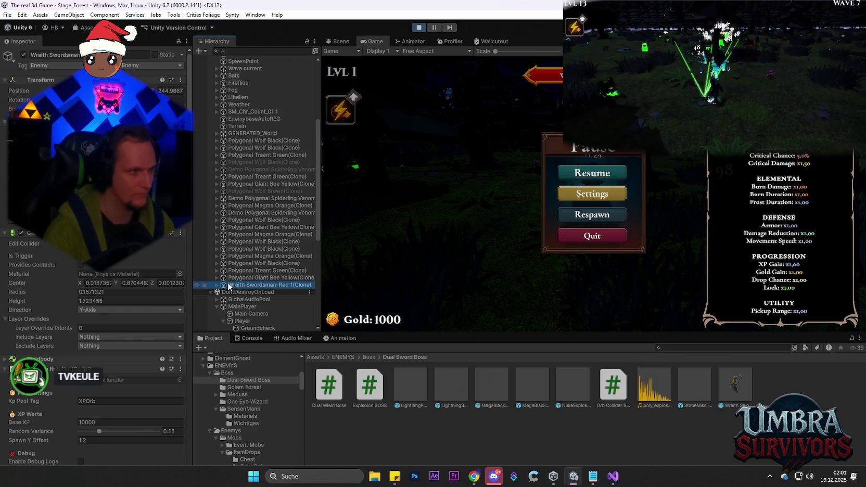
scroll(107, 282, down, 5)
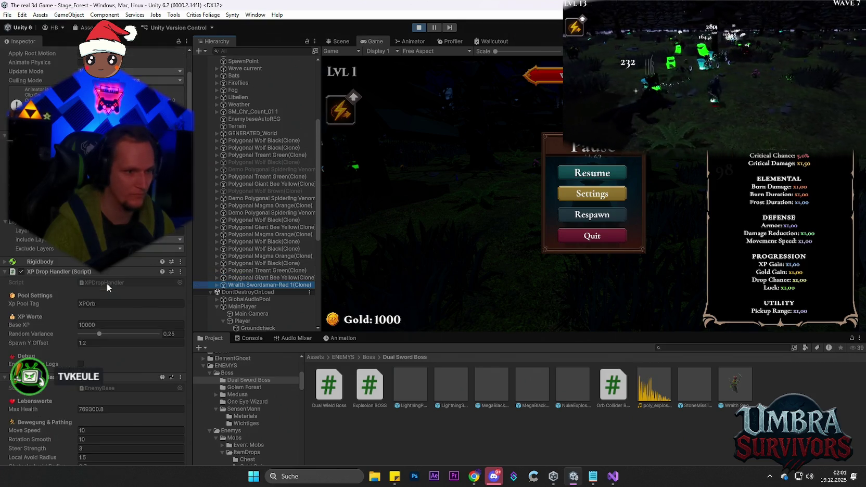
scroll(141, 309, down, 3)
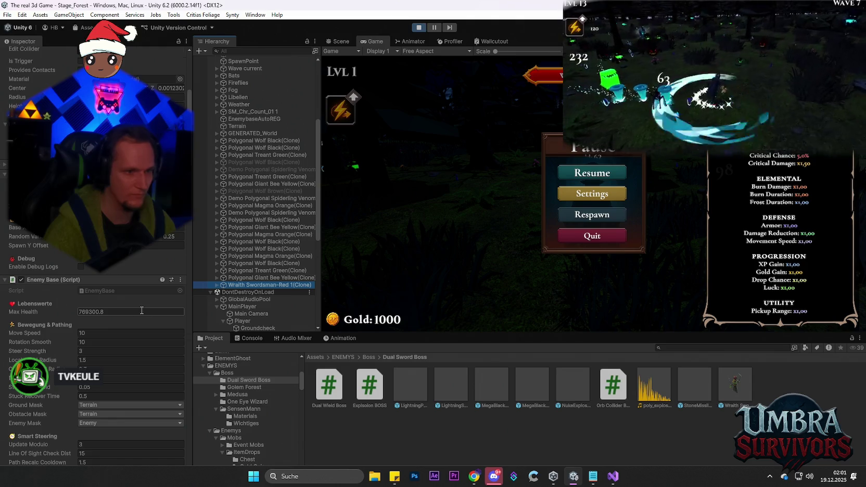
click(119, 264)
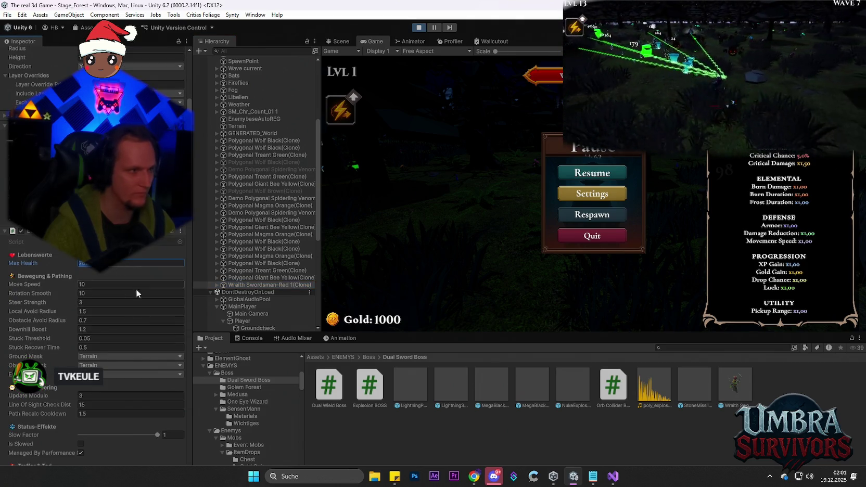
scroll(135, 293, down, 10)
scroll(146, 346, down, 10)
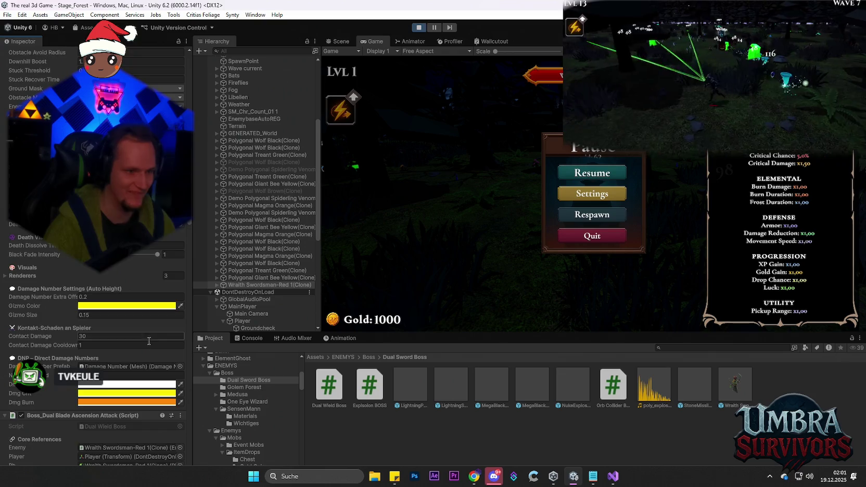
scroll(145, 363, down, 3)
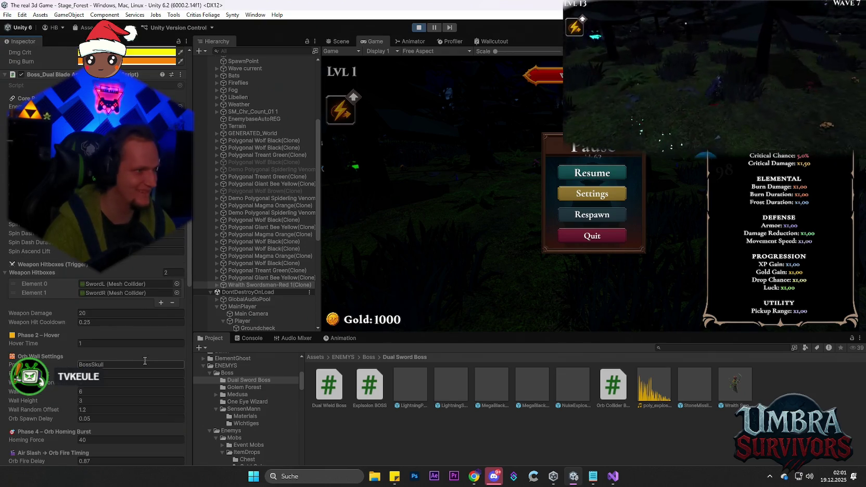
scroll(145, 361, down, 15)
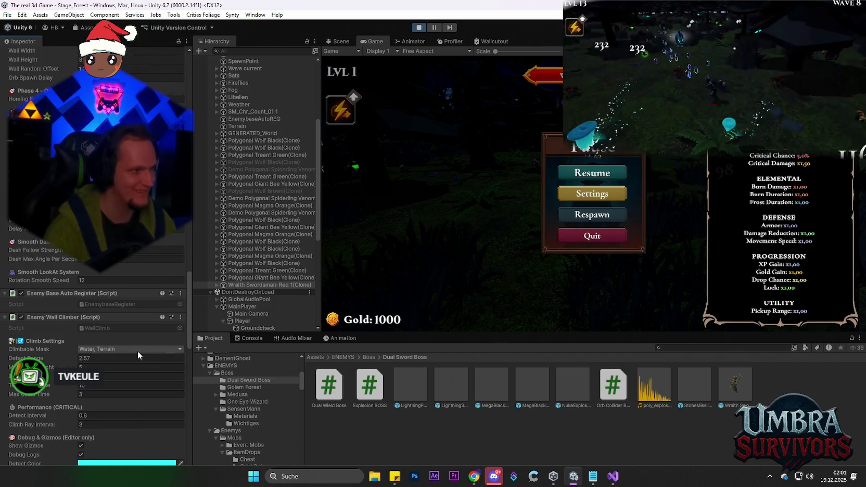
scroll(137, 350, down, 10)
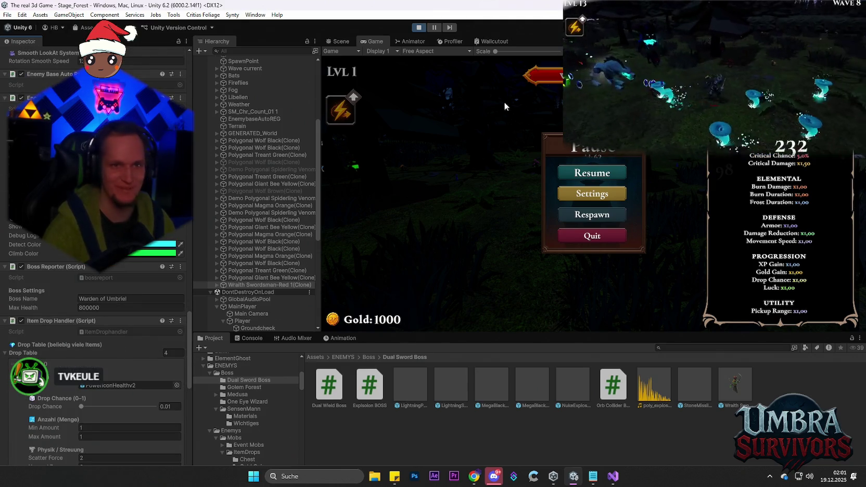
click(419, 27)
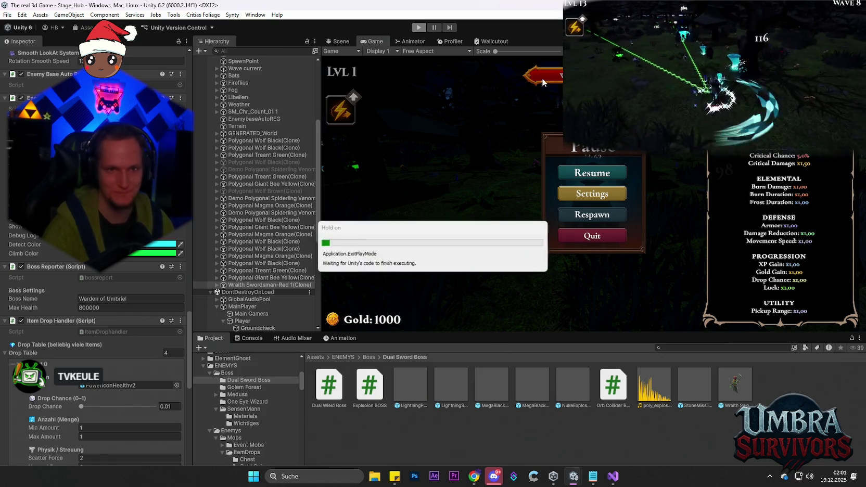
click(729, 395)
scroll(114, 266, down, 15)
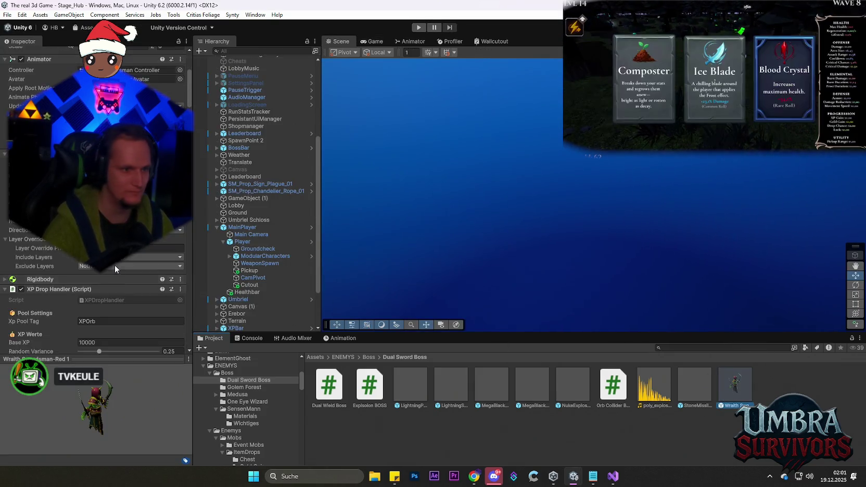
scroll(129, 278, down, 15)
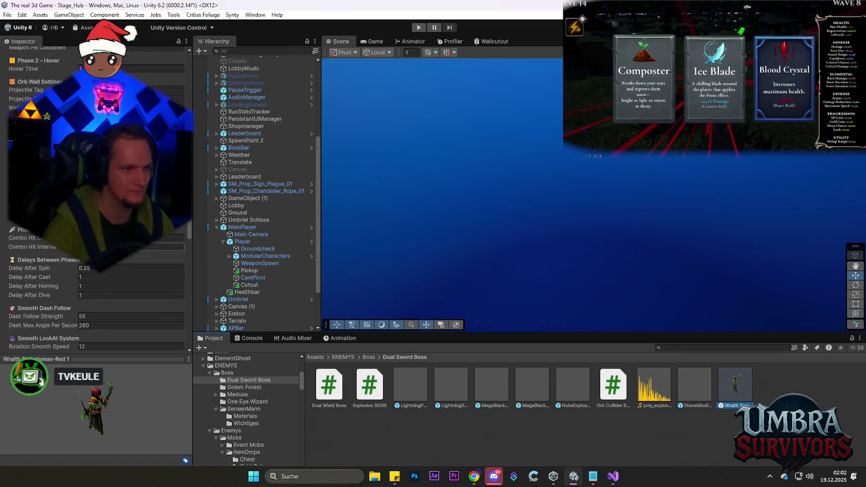
scroll(125, 286, down, 15)
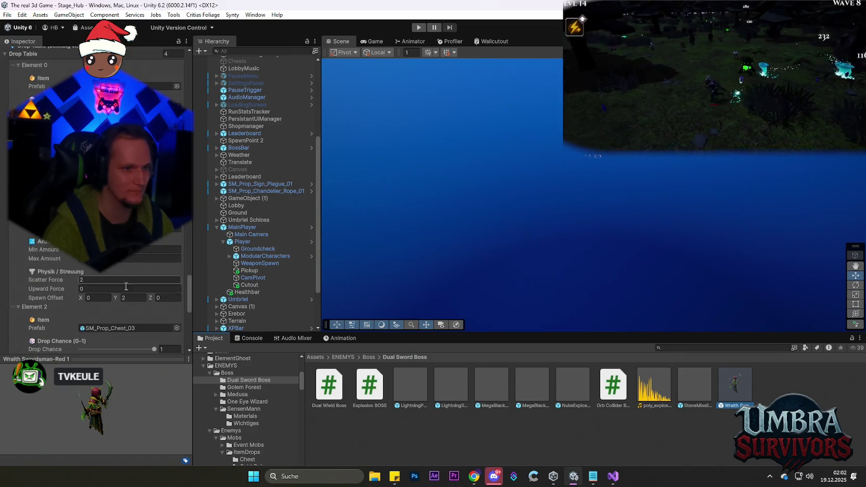
scroll(117, 300, down, 5)
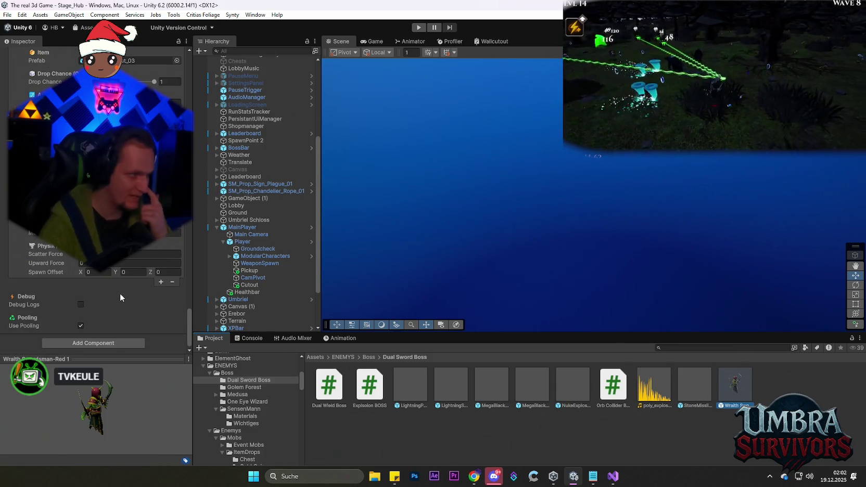
scroll(118, 289, up, 5)
scroll(119, 293, up, 5)
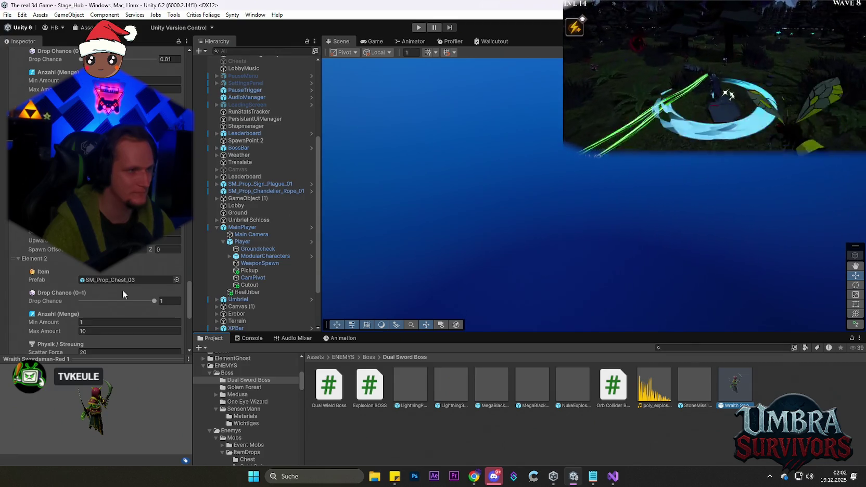
scroll(127, 294, up, 10)
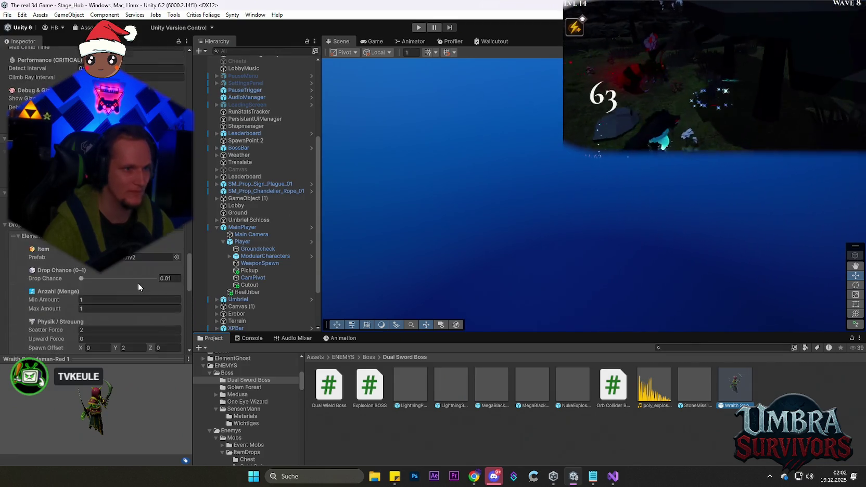
click(180, 228)
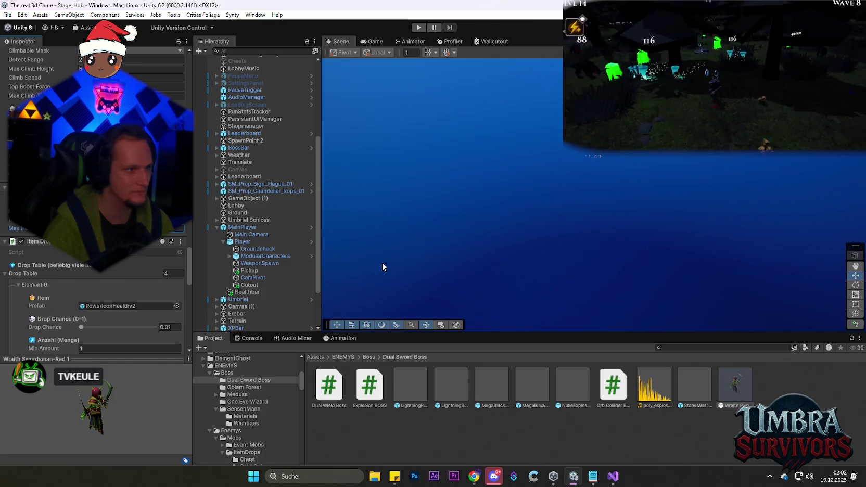
Step: Check the Console log, enable Collapse for repeated messages, and return to the Project assets
click(250, 338)
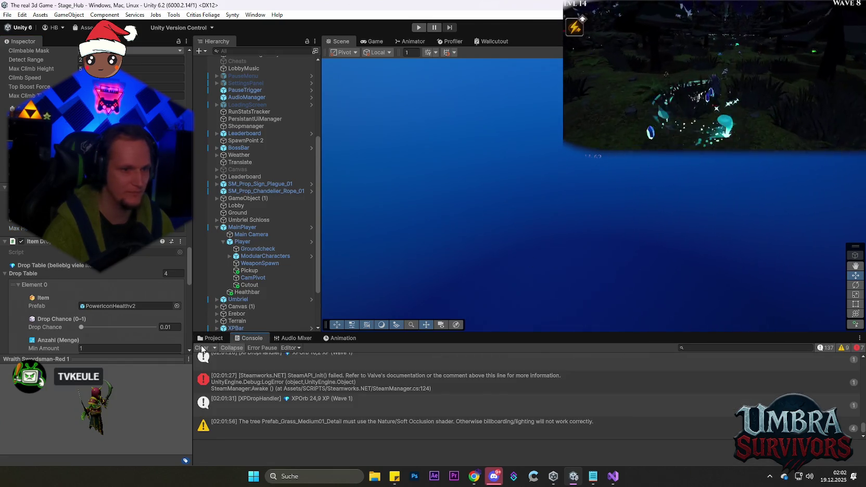
click(211, 338)
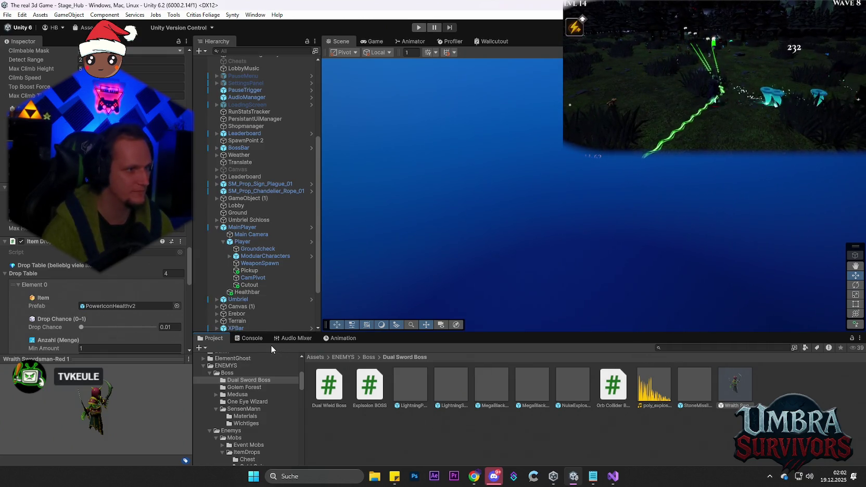
click(250, 338)
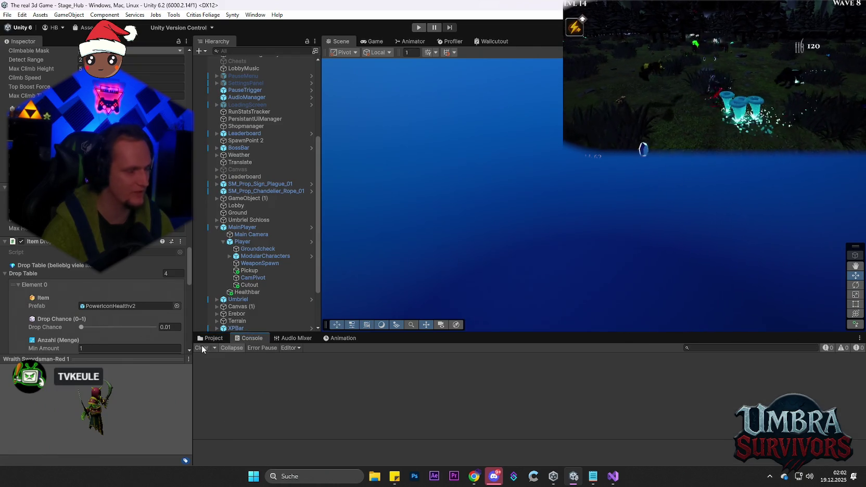
click(222, 347)
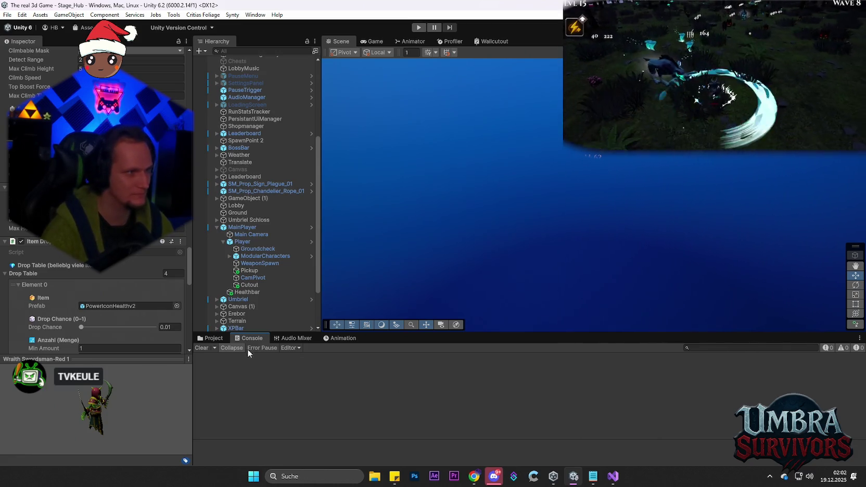
click(211, 338)
click(255, 339)
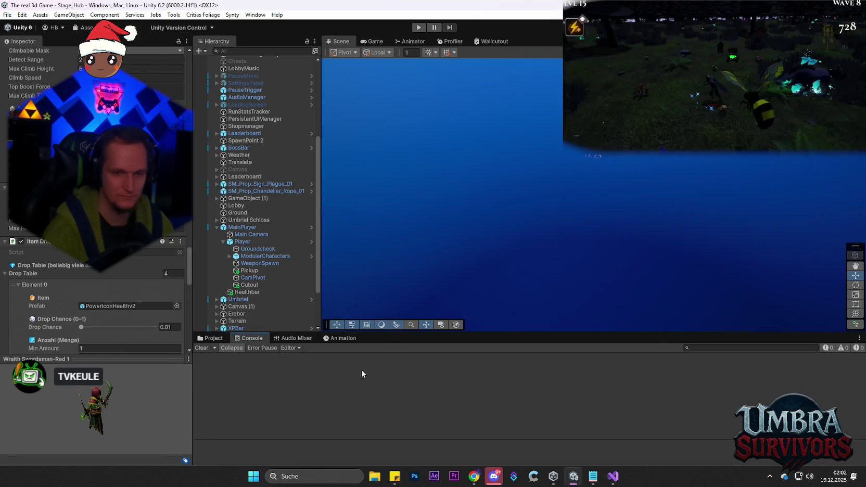
click(219, 339)
Step: Search the project assets for CardSpawner and view the CardSpawner script's code
click(674, 348)
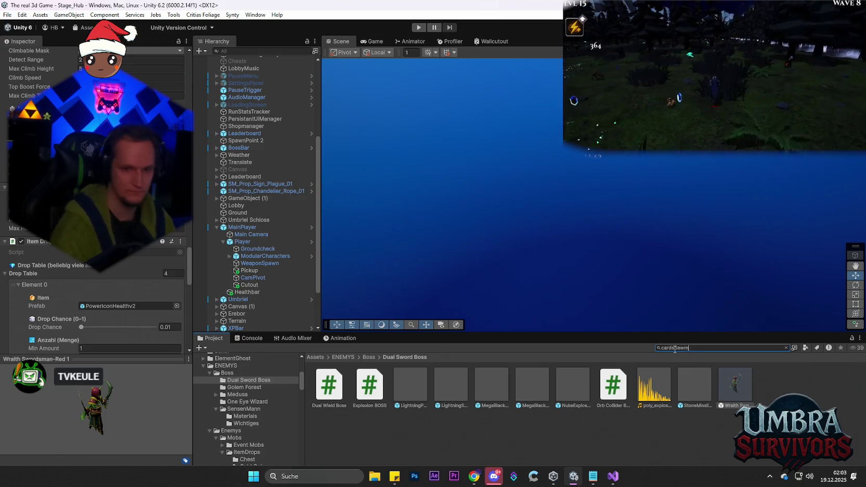
text(me)
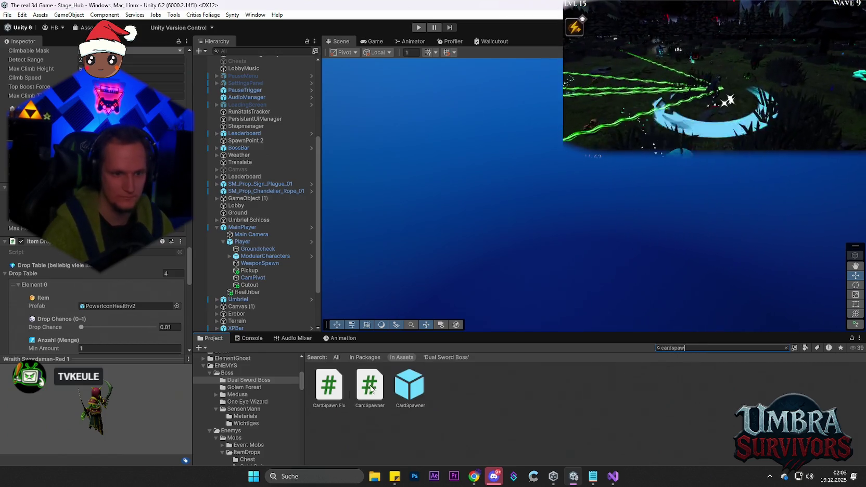
click(371, 388)
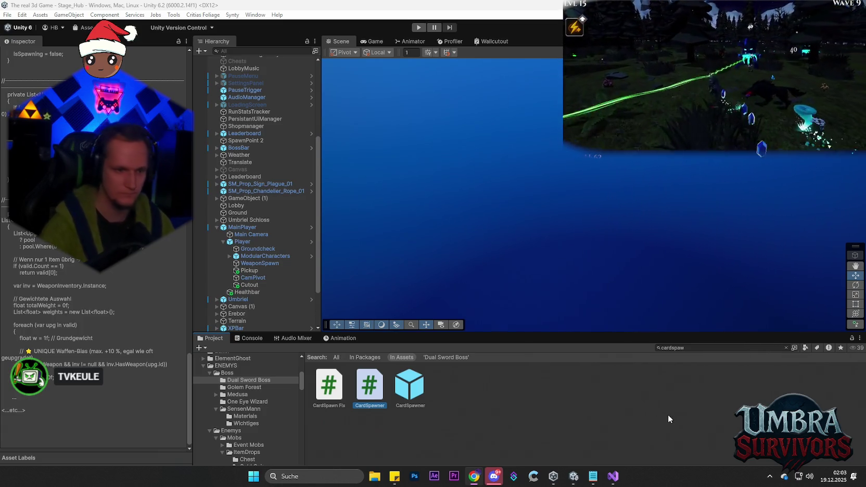
scroll(255, 424, down, 4)
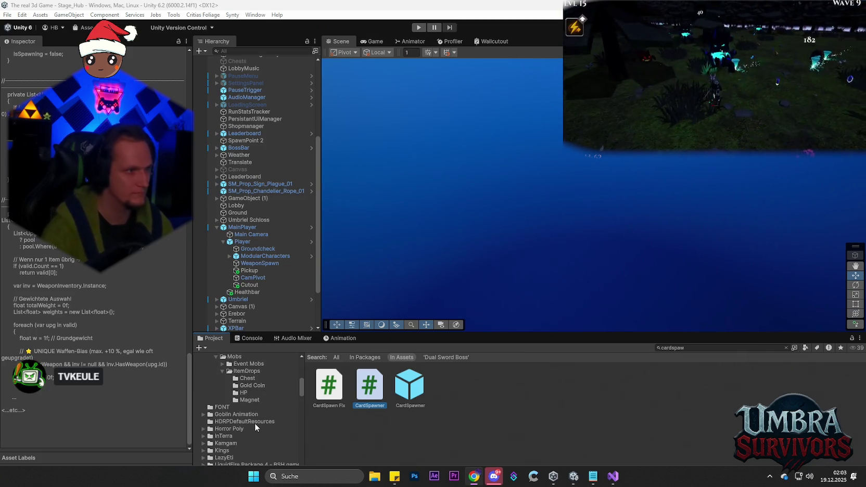
Step: Switch back to Unity with Alt+Tab so the edited CardSpawner script recompiles and reloads
scroll(247, 419, down, 3)
scroll(246, 420, up, 2)
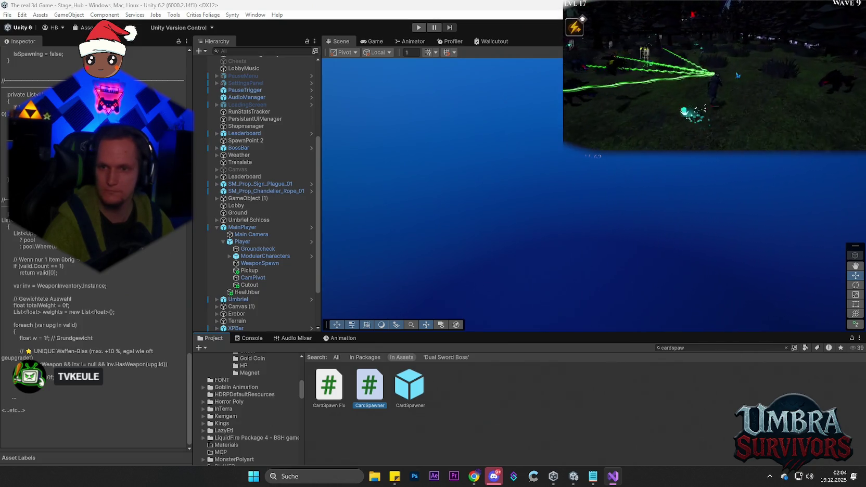
key(alt+Tab)
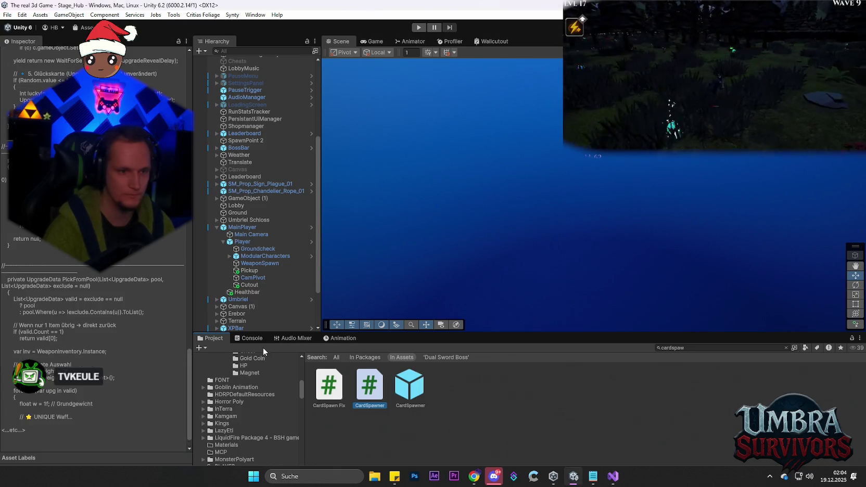
scroll(295, 364, up, 5)
scroll(232, 374, up, 2)
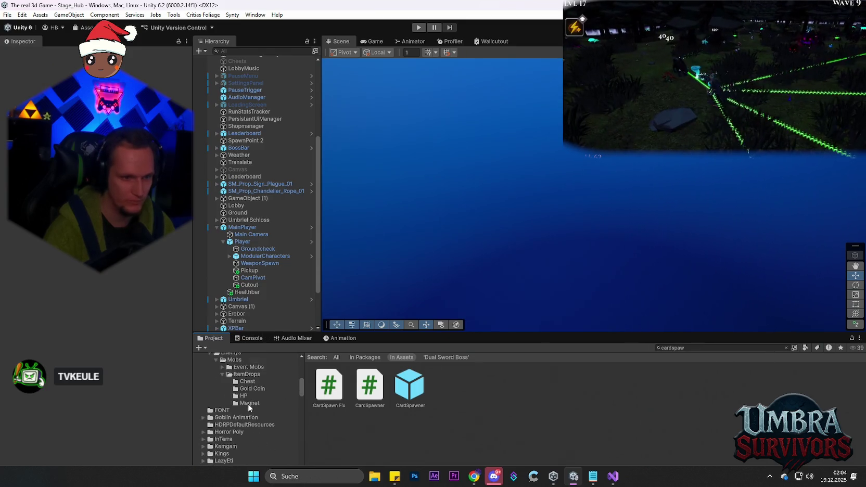
Step: Browse past the ENEMYS and ItemDrops folders to UPGRADES > ItemPool, revealing its pool assets
click(228, 369)
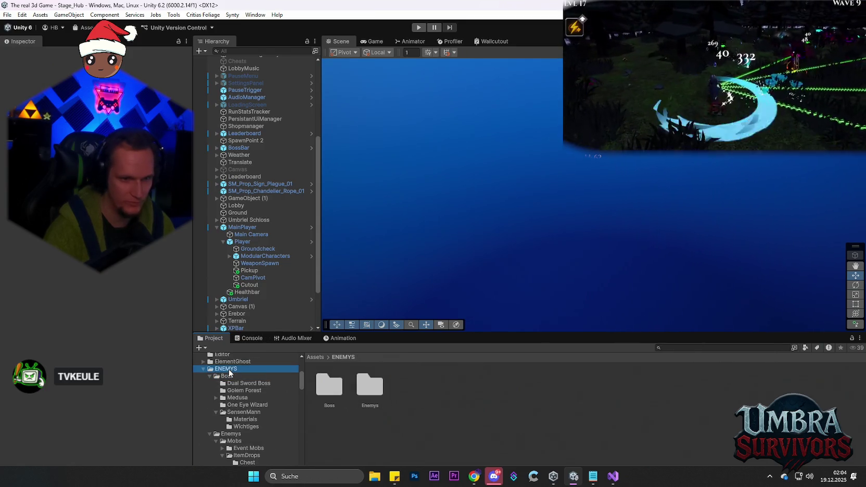
scroll(251, 414, down, 4)
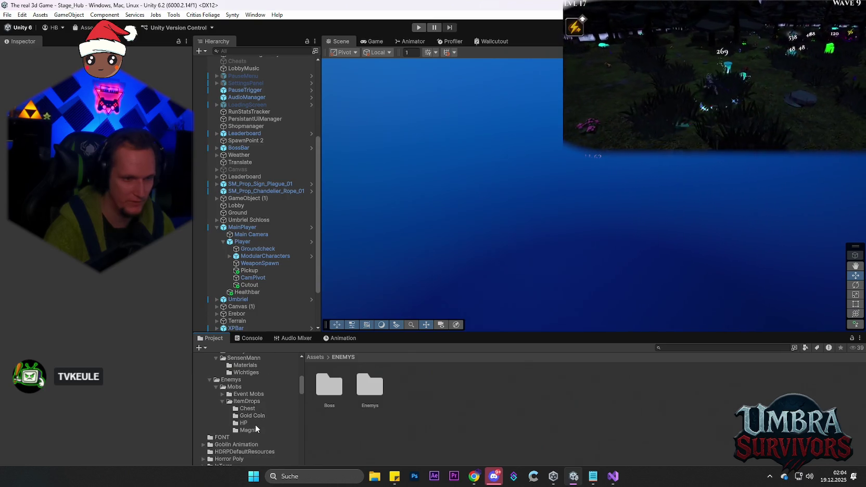
click(252, 402)
scroll(254, 419, up, 2)
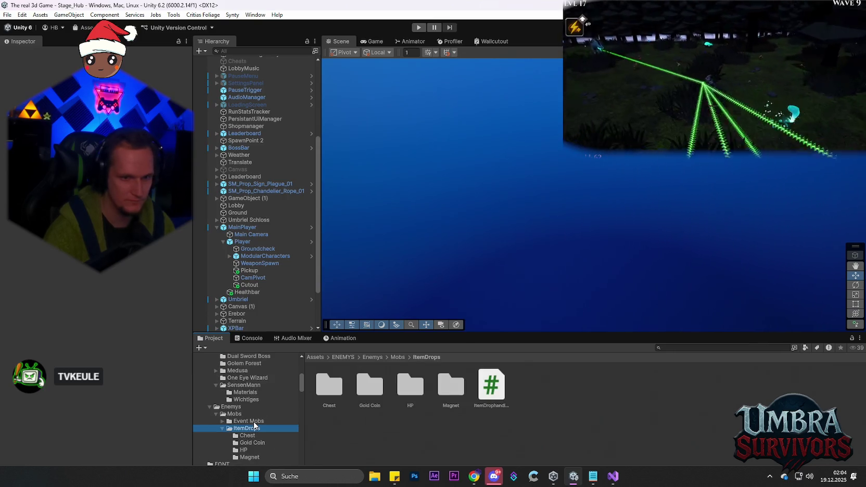
scroll(264, 421, down, 15)
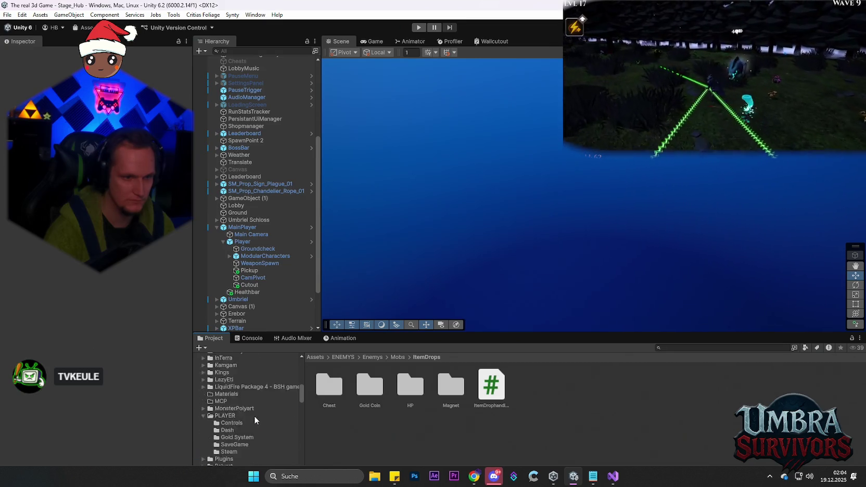
drag(303, 407, 298, 460)
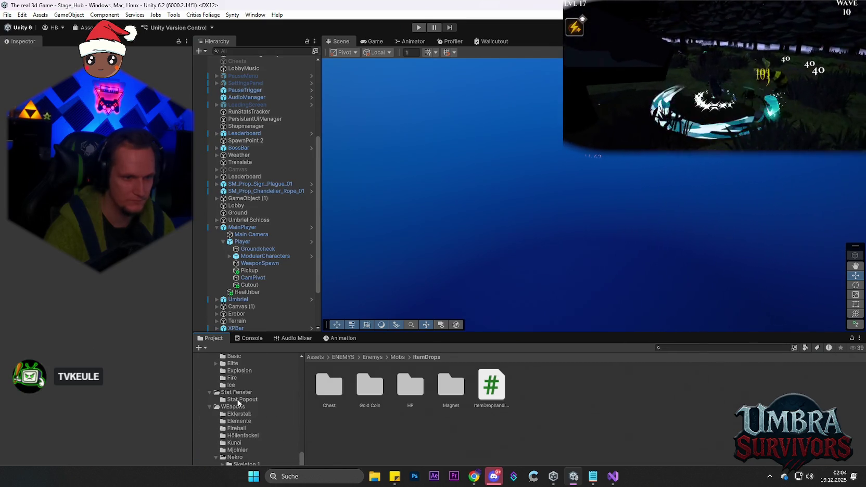
scroll(245, 417, up, 3)
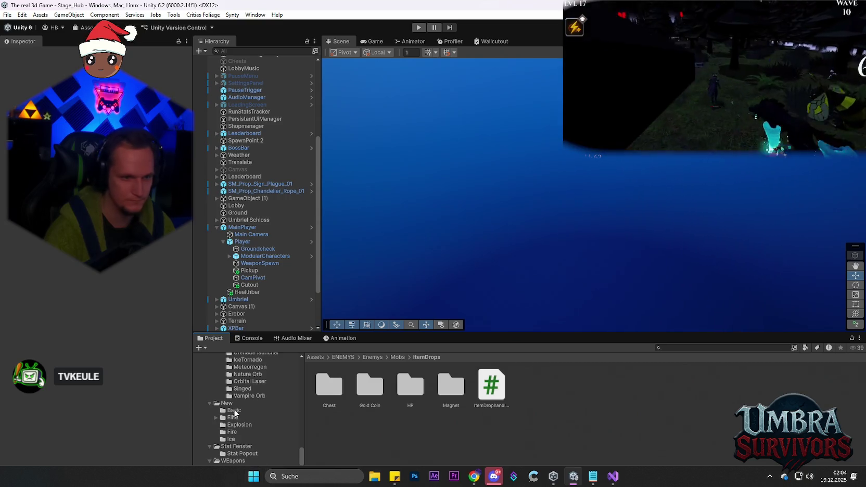
scroll(245, 414, up, 5)
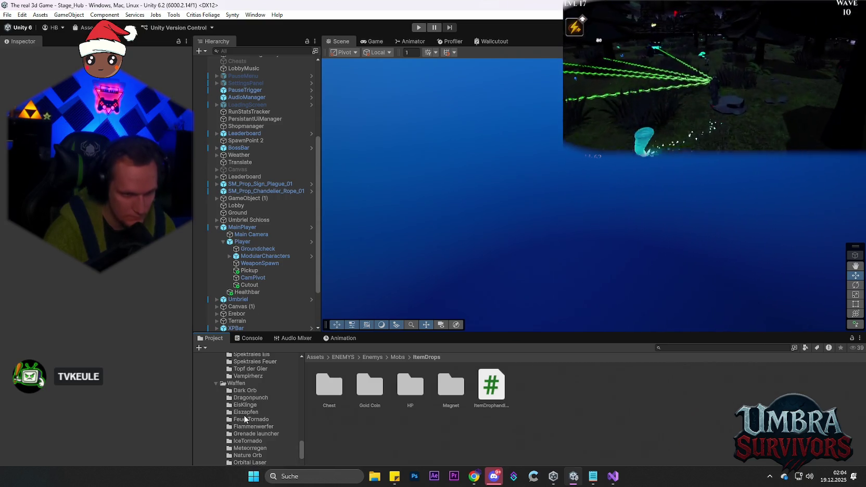
scroll(244, 416, up, 3)
scroll(248, 417, up, 3)
click(234, 440)
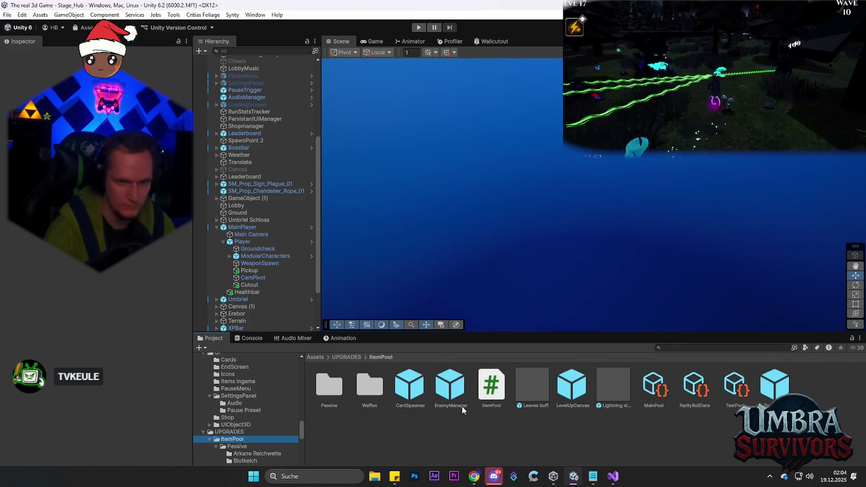
click(8, 14)
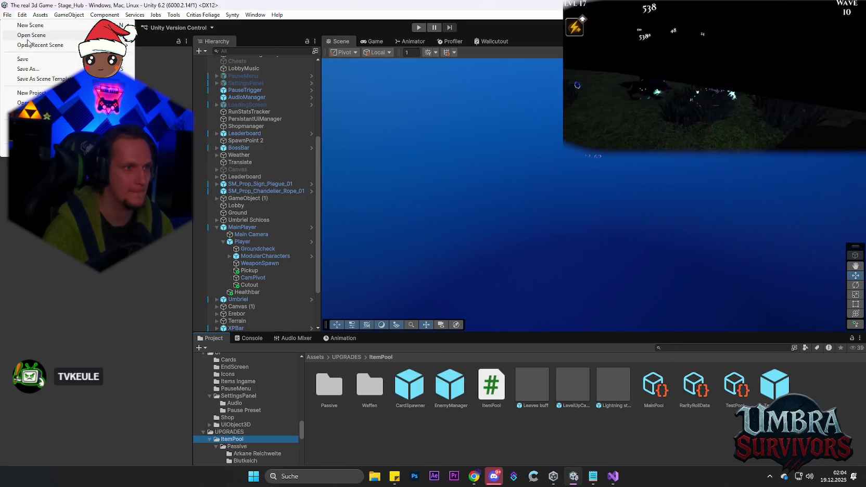
mouse_move(30, 45)
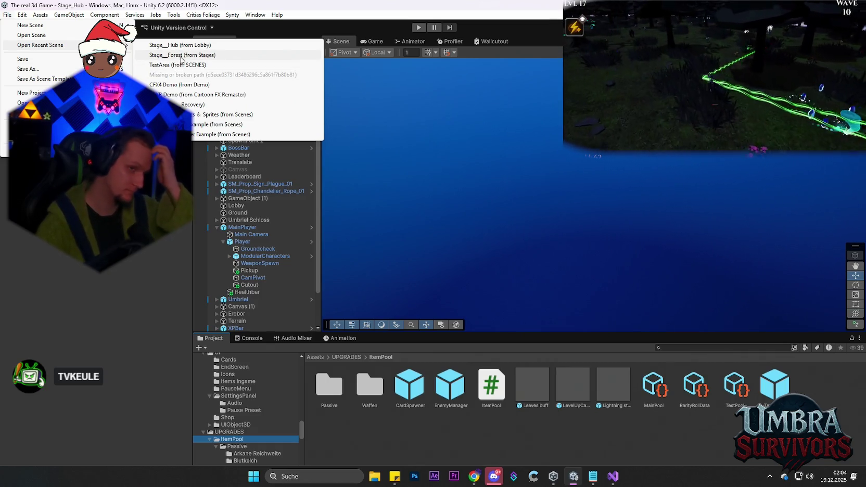
click(181, 56)
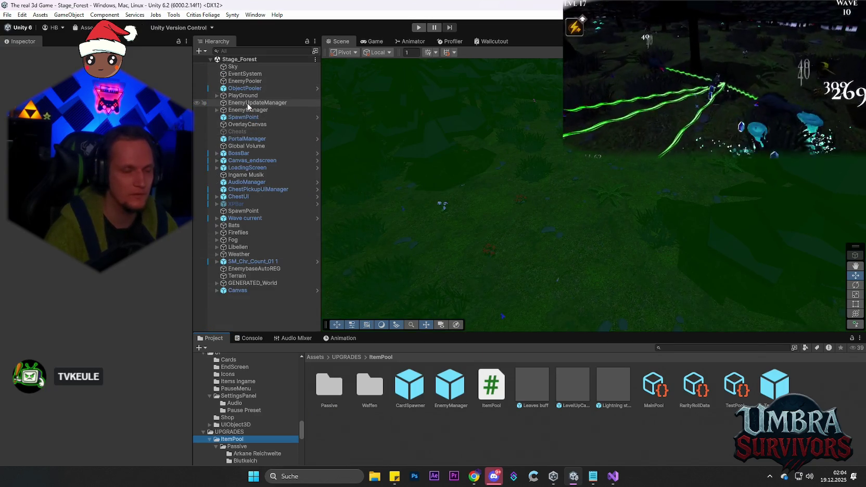
click(249, 104)
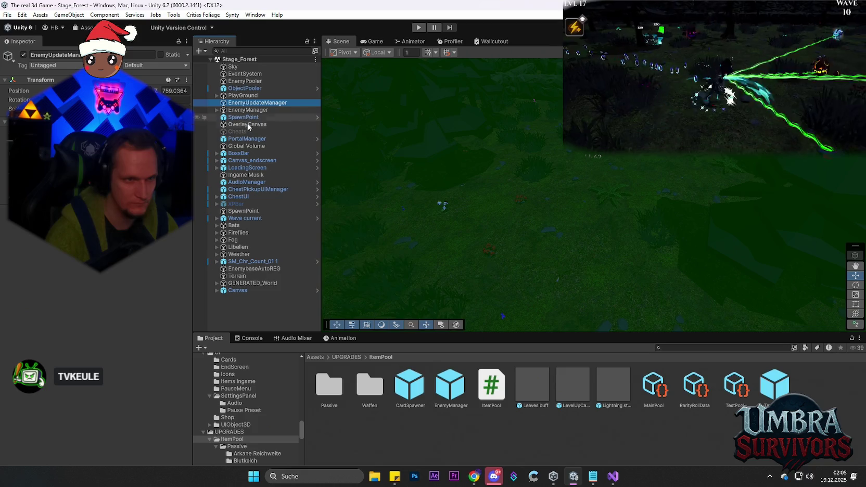
click(7, 15)
mouse_move(40, 46)
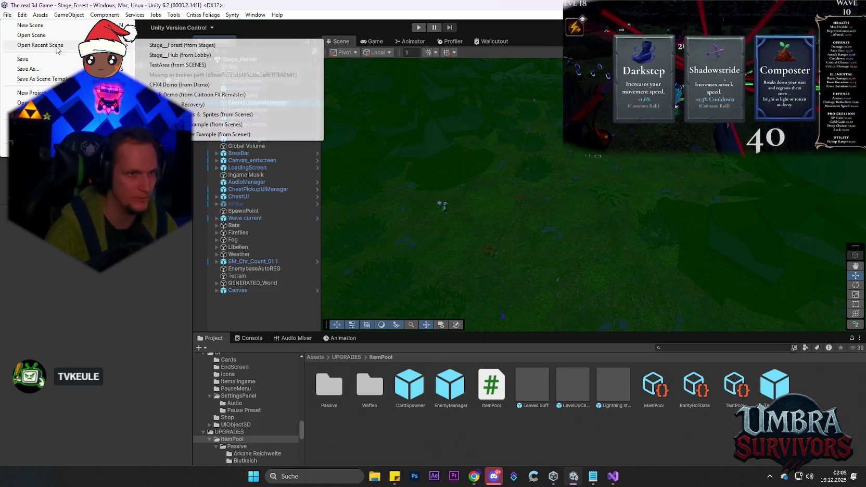
click(271, 125)
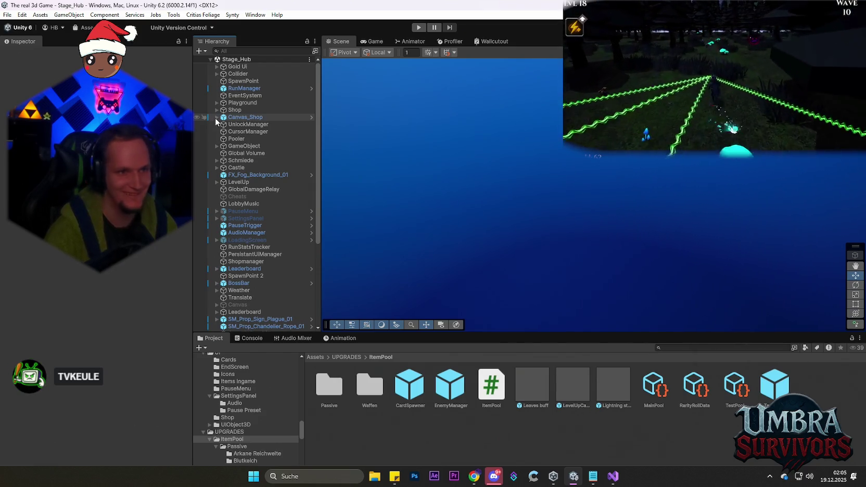
Step: Select CardSpawner under LevelUp > LevelUpCanvas > CardContainer and replace its TestPool Custom Data Pool with MainPool
click(217, 119)
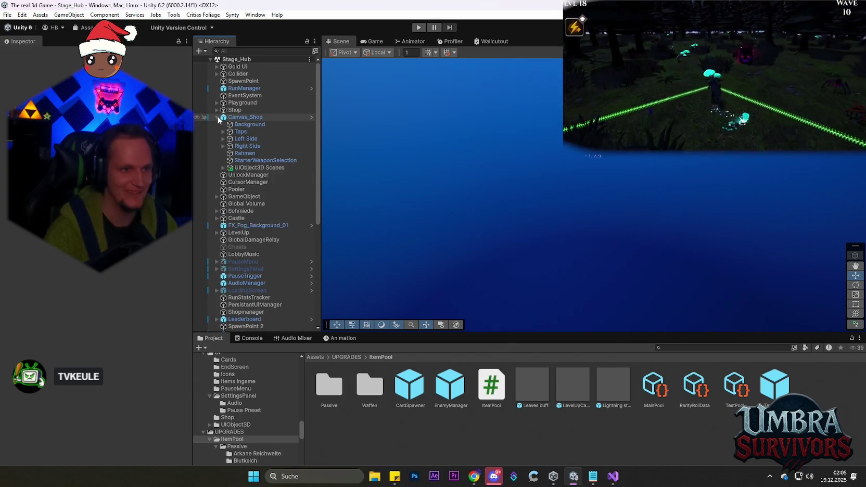
click(218, 118)
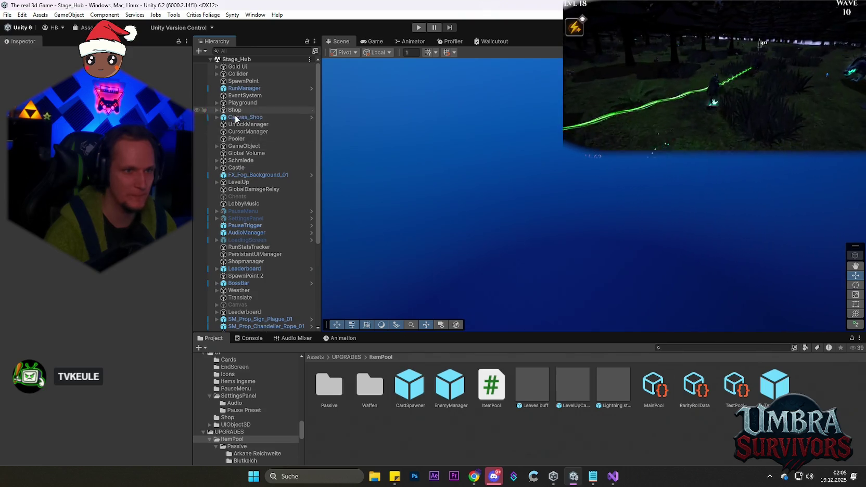
click(217, 182)
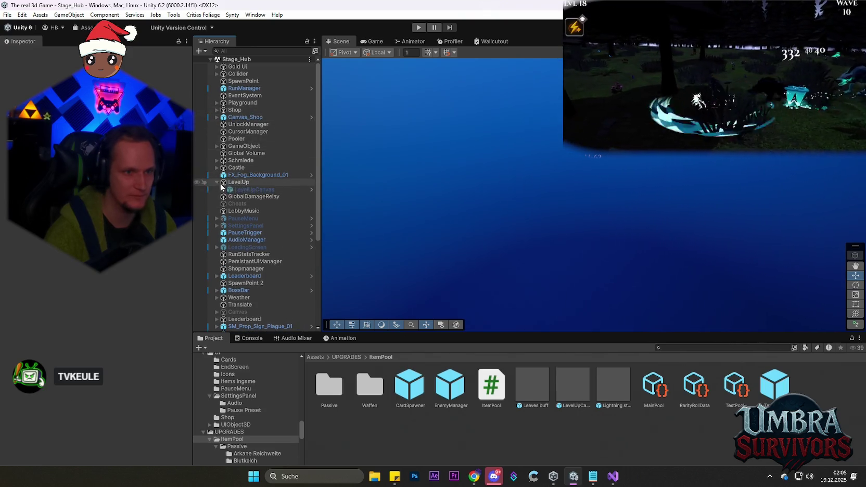
click(225, 190)
click(223, 189)
click(252, 211)
click(229, 211)
click(252, 218)
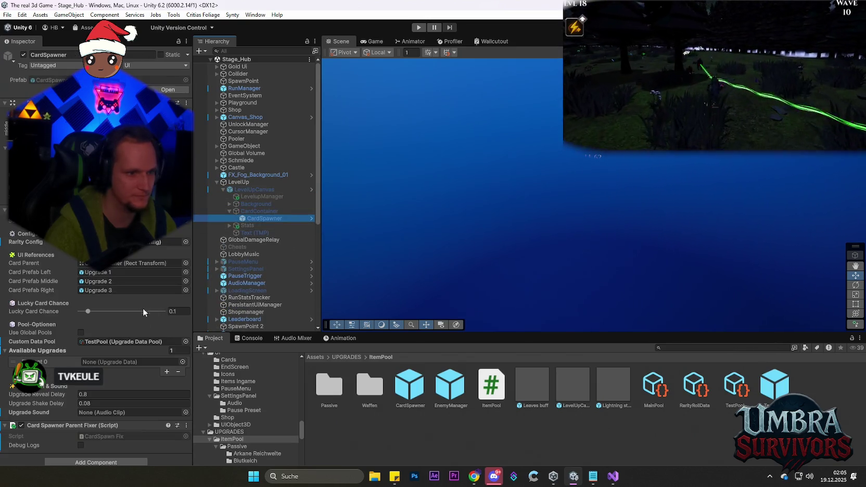
click(111, 342)
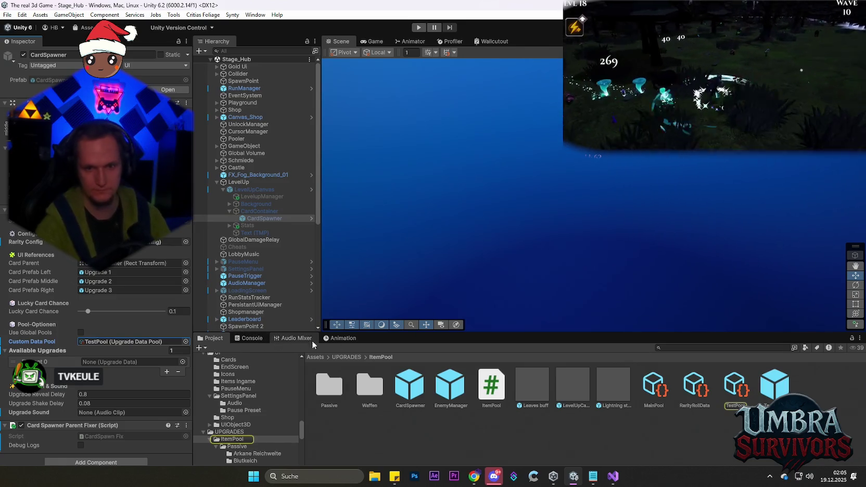
key(Delete)
drag(100, 331, 104, 341)
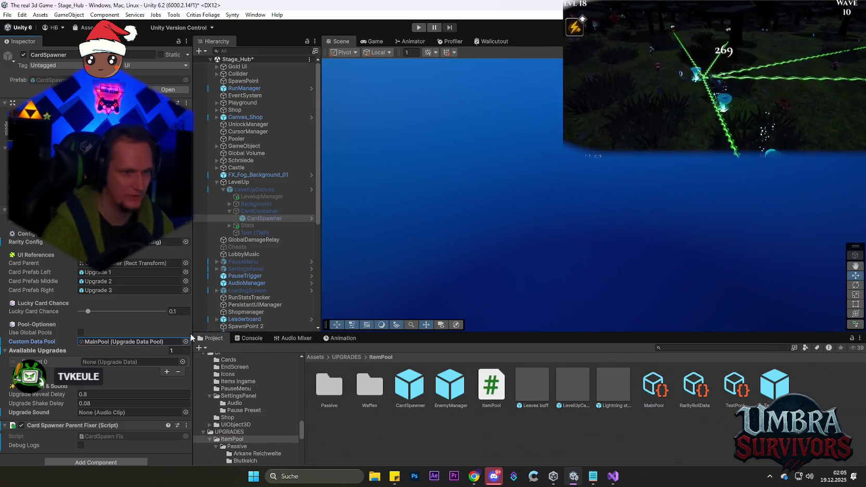
Step: Save the Stage_Hub scene and quit the editor with Alt+F4
click(8, 15)
click(22, 58)
click(7, 14)
click(8, 15)
click(7, 15)
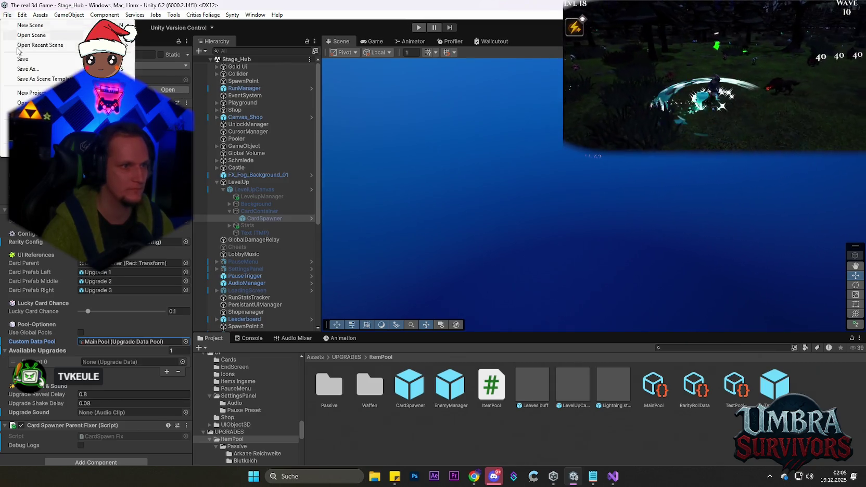
click(7, 15)
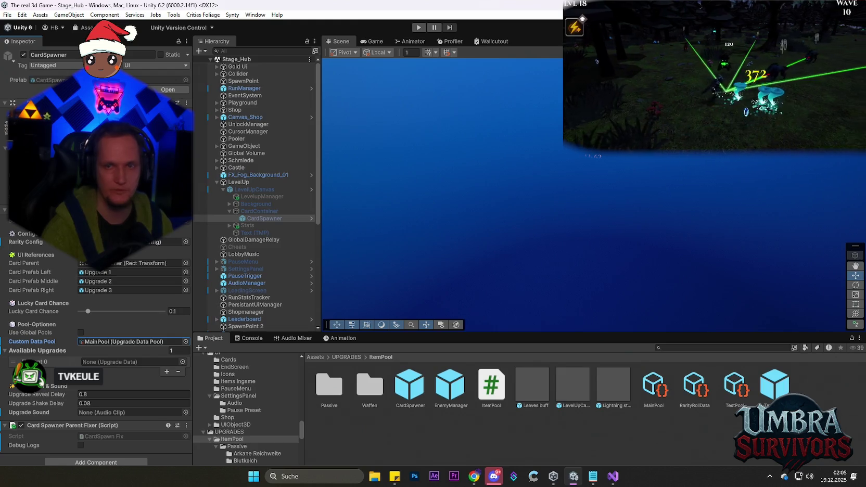
key(alt+F4)
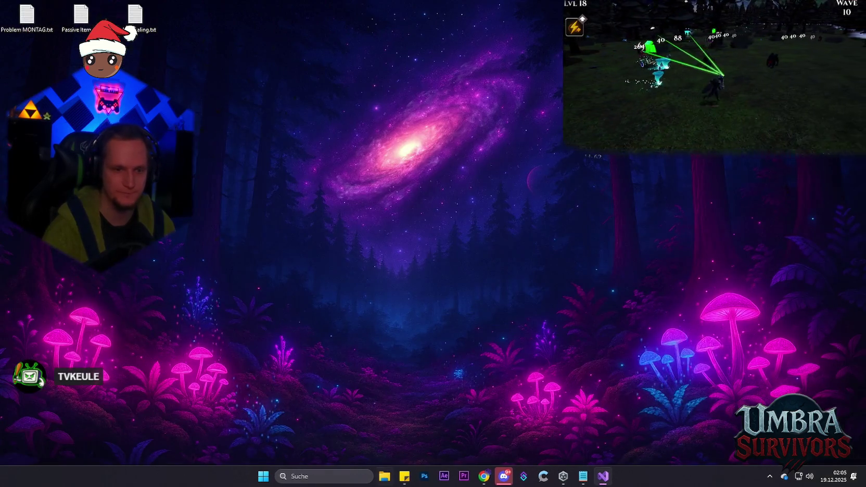
Step: Bring up Unity Hub from the taskbar and open the Umbra Survivors project
click(564, 476)
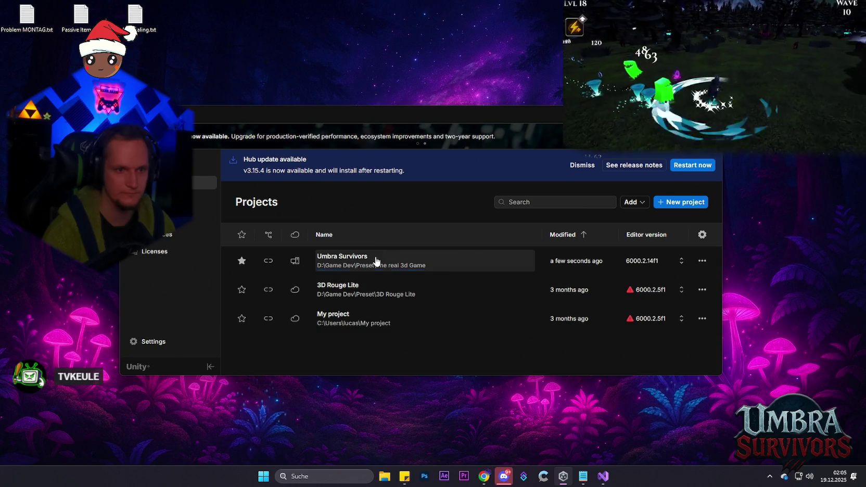
click(379, 262)
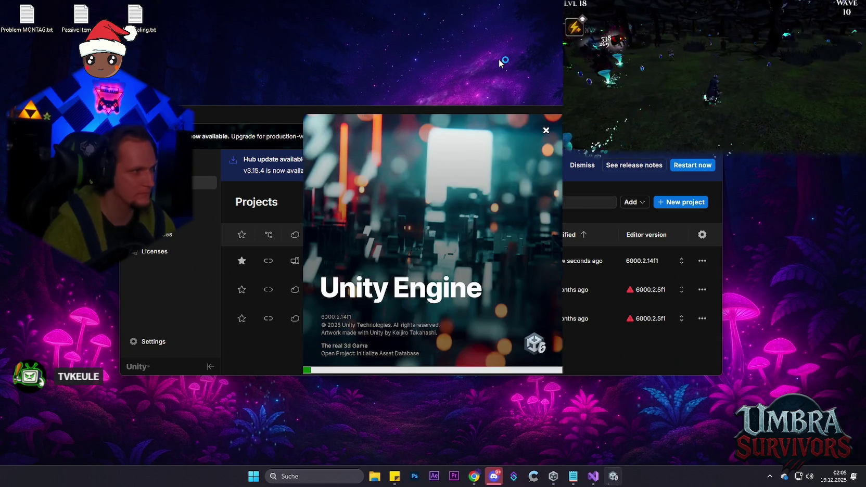